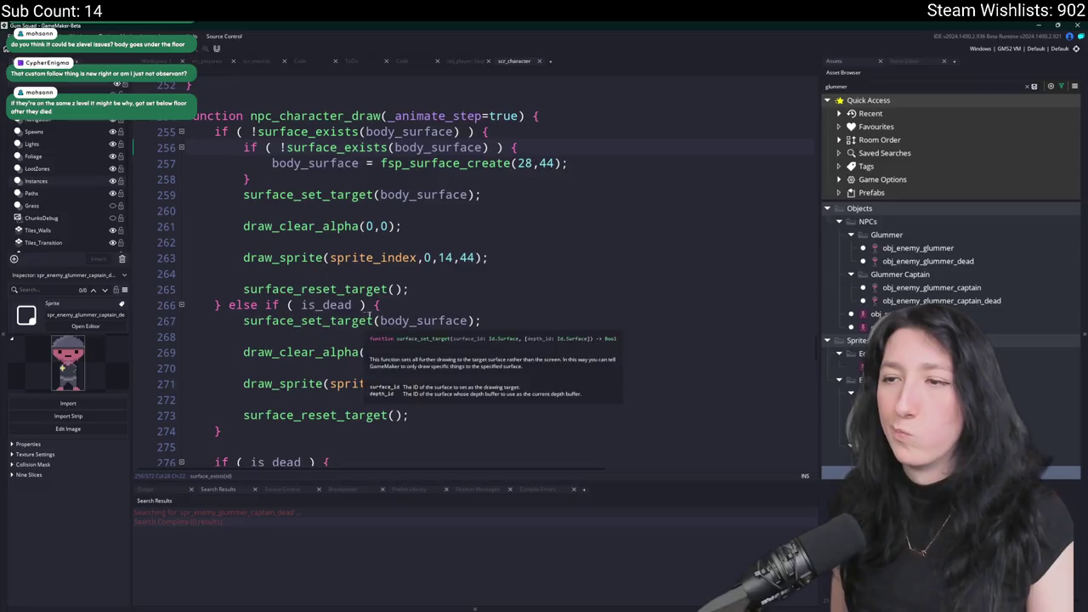
Comment out the outline and draw_surface_center lines in the dead-character branch.
scroll(535, 366, "down", 2)
scroll(535, 365, "up", 2)
scroll(497, 286, "down", 3)
scroll(498, 287, "down", 2)
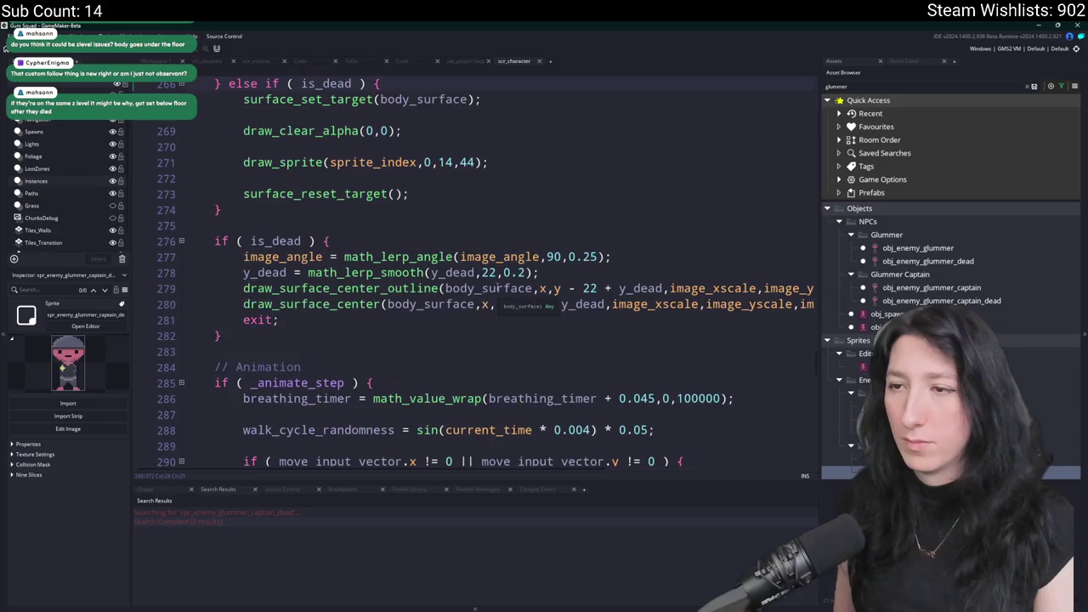
scroll(529, 294, "up", 2)
left_click(509, 230)
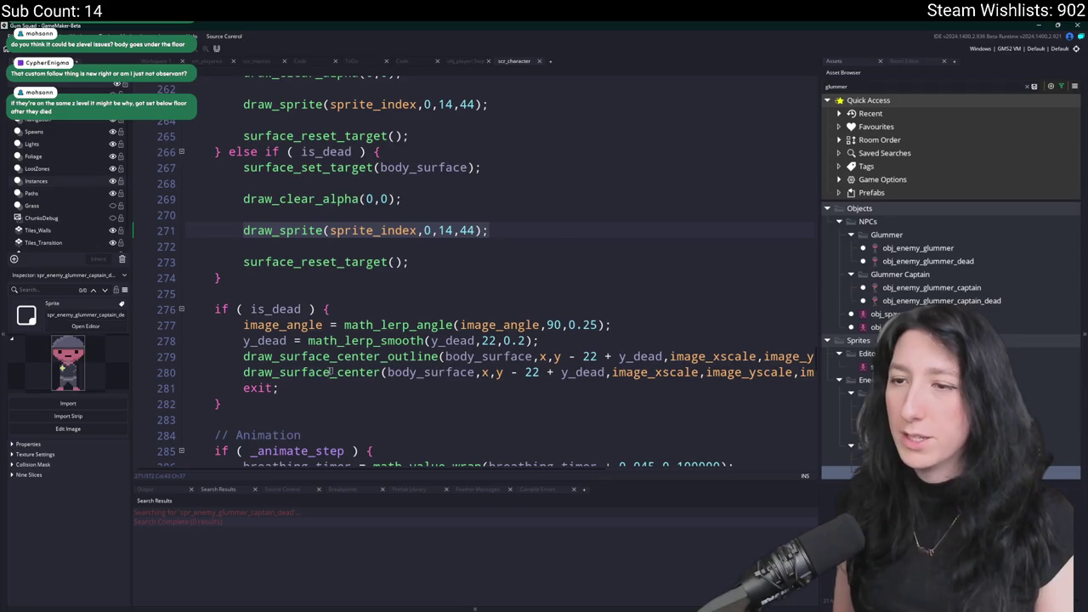
left_click(243, 372)
type("//")
left_click(243, 357)
type("//")
Add draw_sprite(sprite_index,0,x,y); above exit and run the game with F5.
key("Return")
key("Up")
type("draw_sprite(sprite_index,0,14,44);")
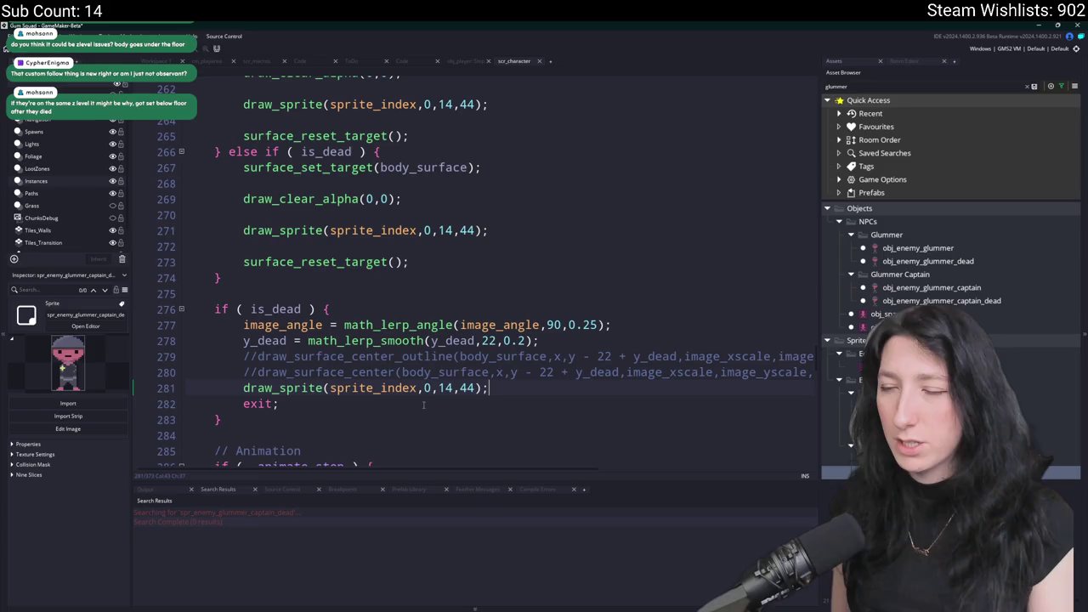
double_click(443, 388)
type("x")
double_click(466, 388)
type("y")
key("F5")
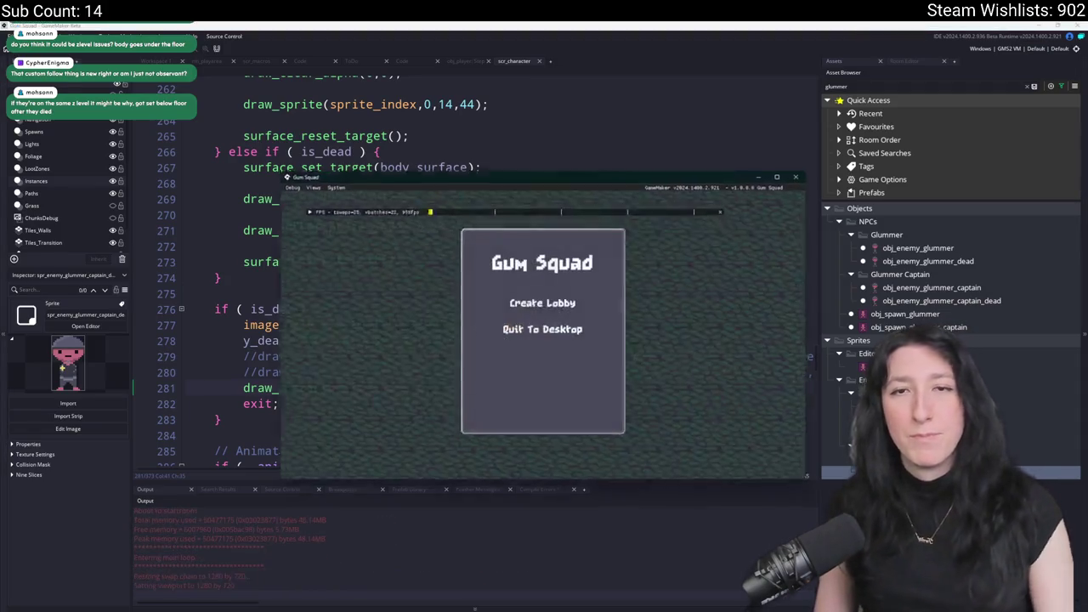
Create a lobby and walk the player right and up toward the sword enemies.
left_click(538, 301)
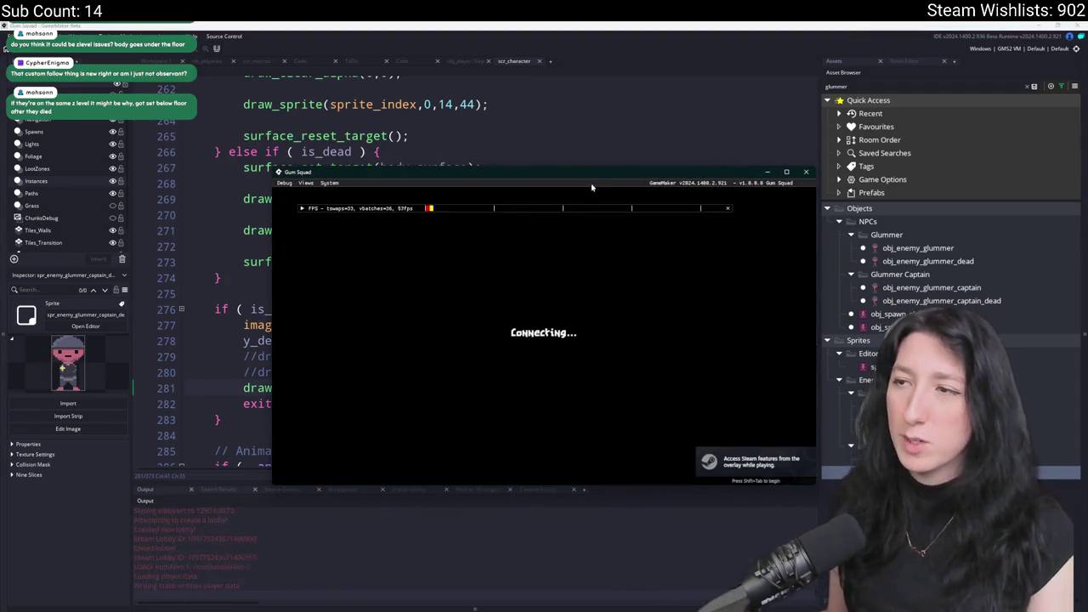
key("d")
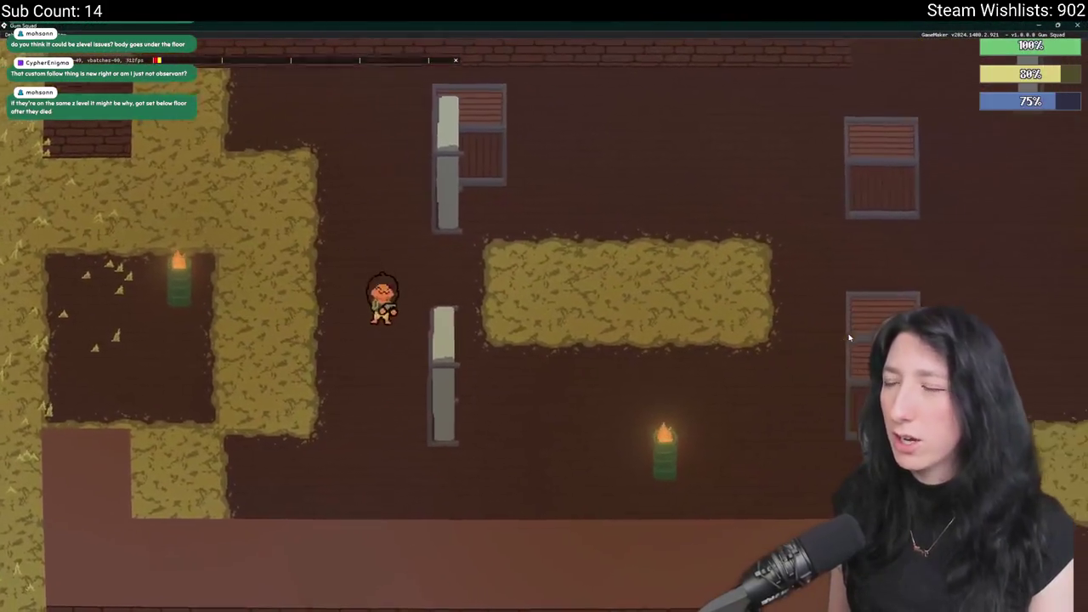
key("w")
key("d")
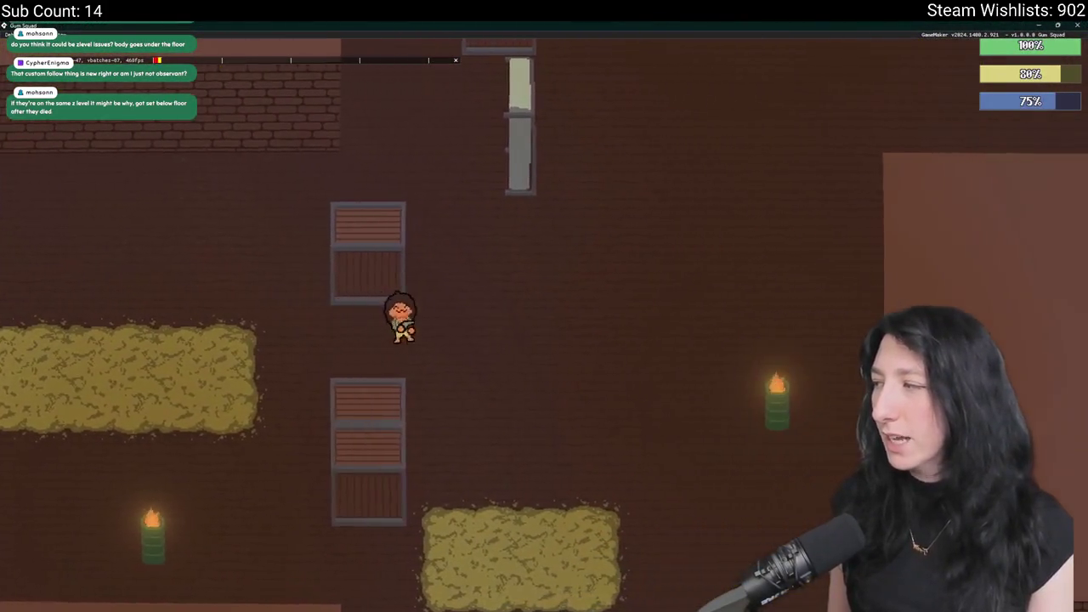
key("w")
key("w")
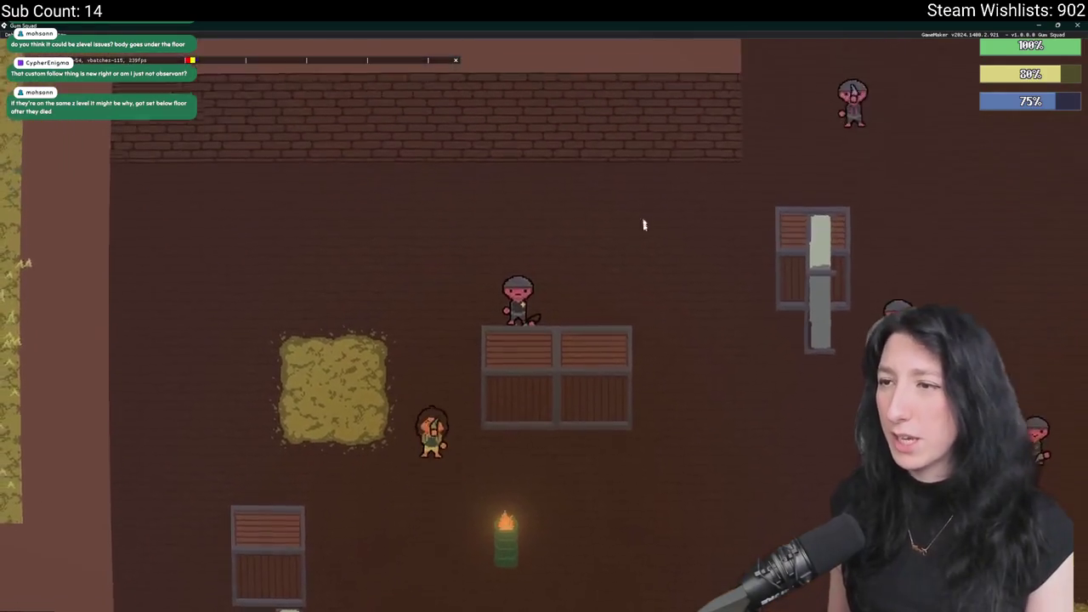
key("w")
key("d")
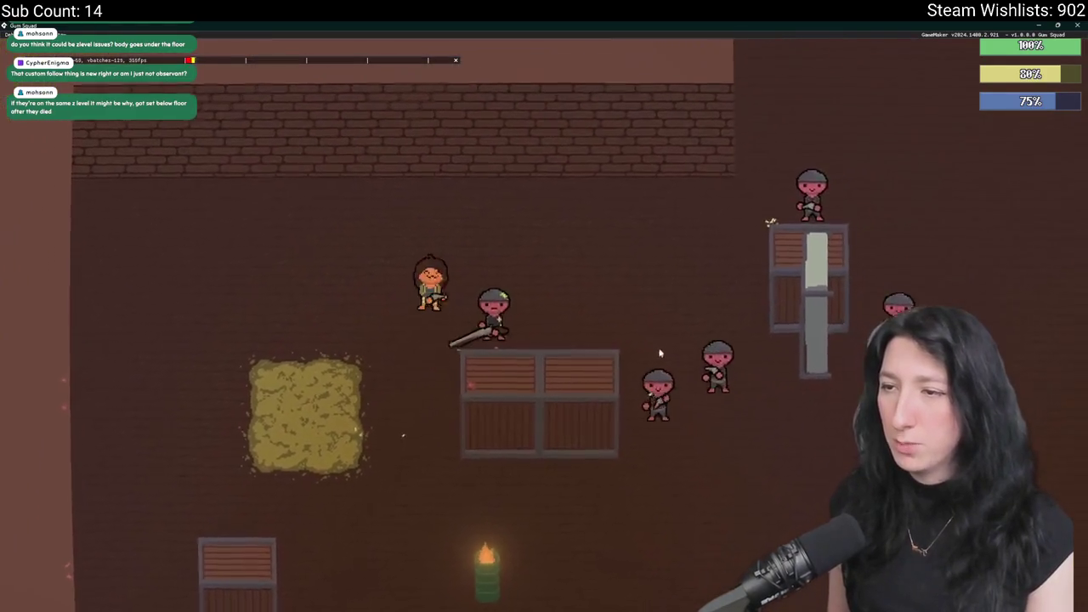
Walk the player past the hay bale, crate and enemy, then close the game.
key("a")
key("s")
key("s")
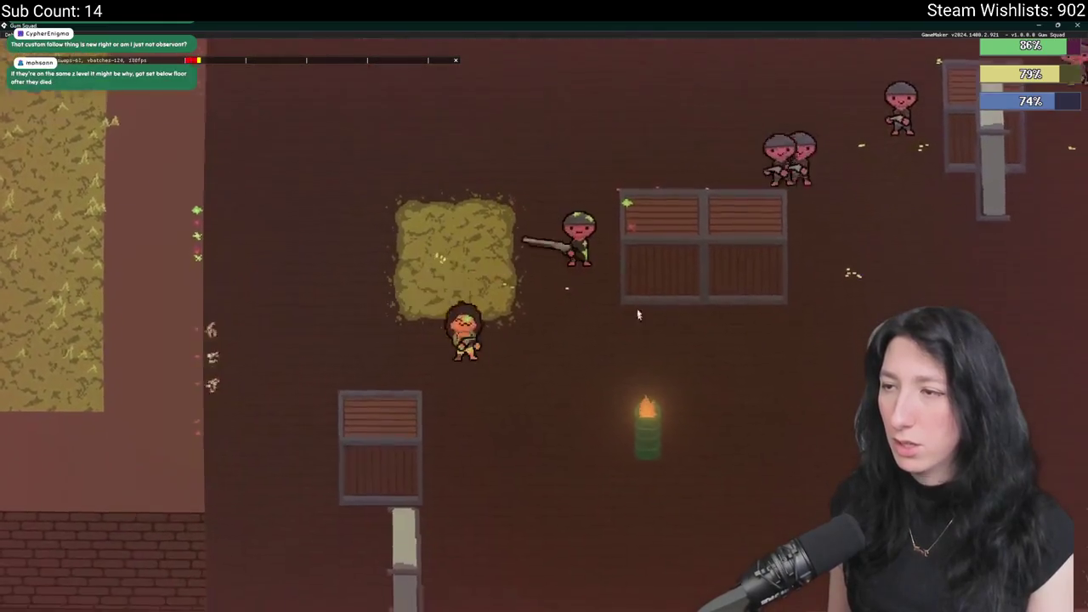
key("a")
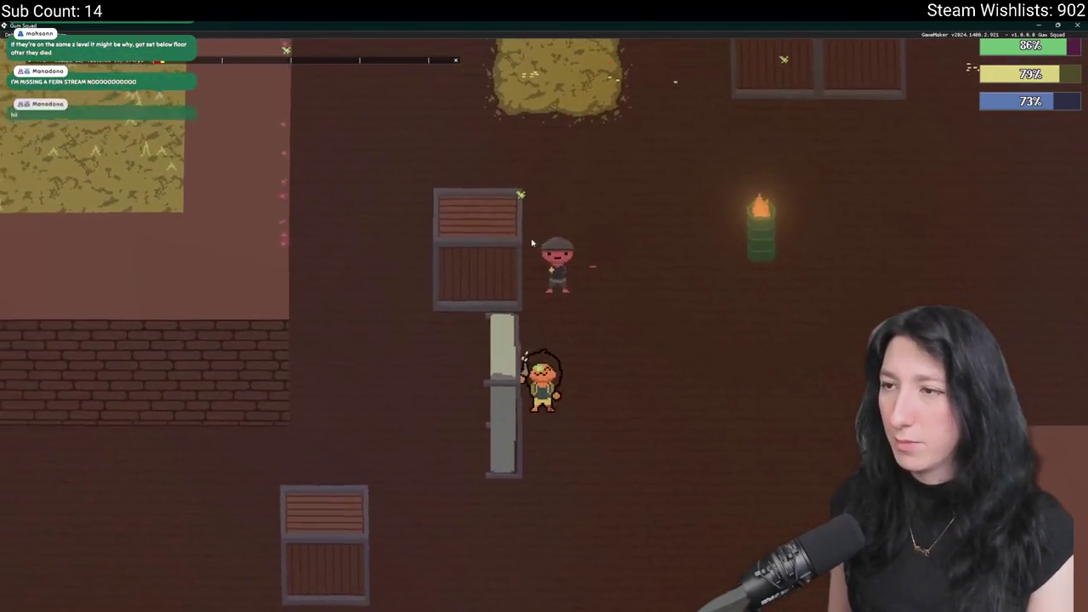
key("w")
key("d")
key("s")
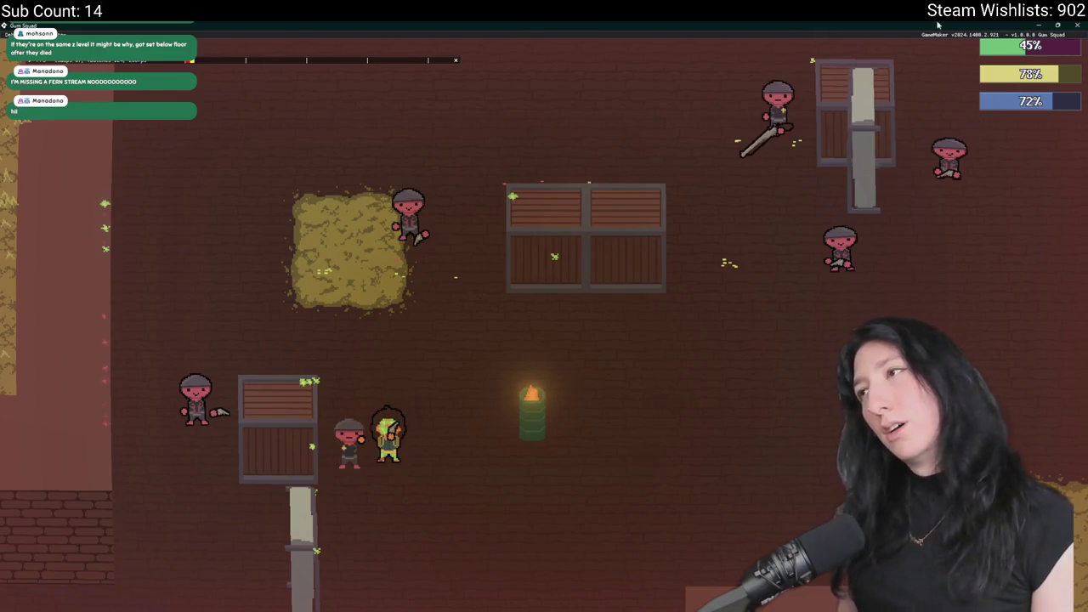
left_click(1078, 24)
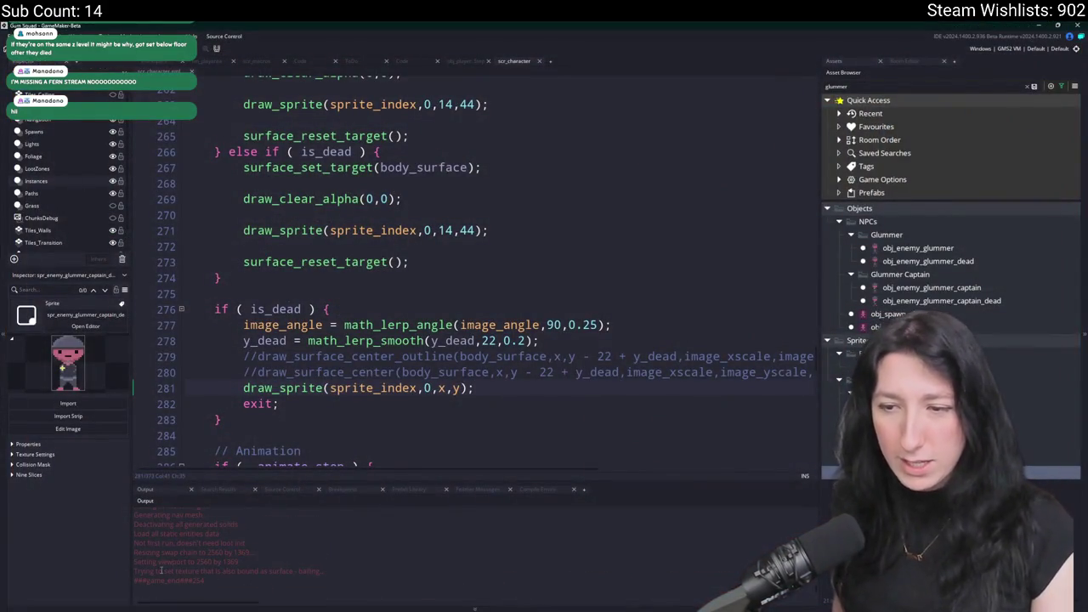
Copy the 'Trying to set texture that is also bound as surface - bailing' error and search it online.
mouse_move(327, 571)
left_mouse_down()
mouse_move(171, 564)
mouse_move(130, 573)
left_mouse_up()
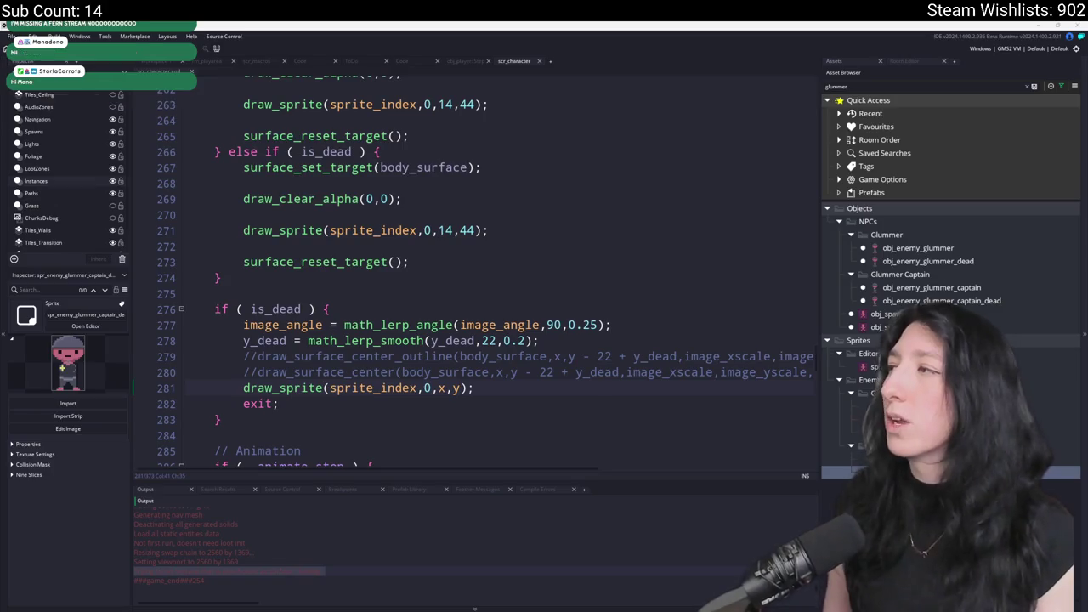
key("alt+Tab")
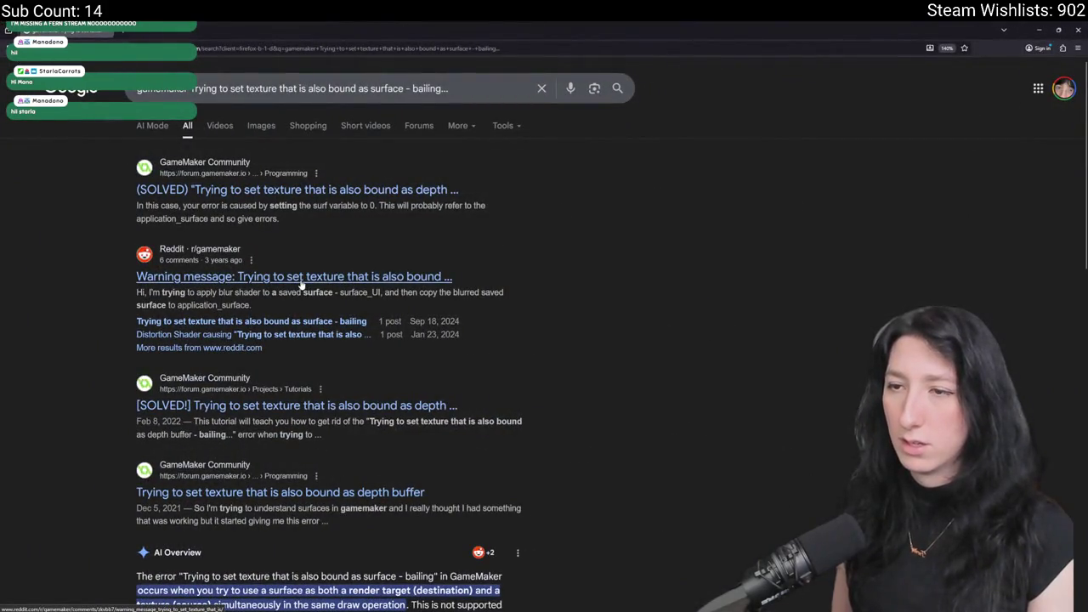
Read the Reddit result in a new tab, close it, and scroll through the AI Overview.
middle_click(300, 279)
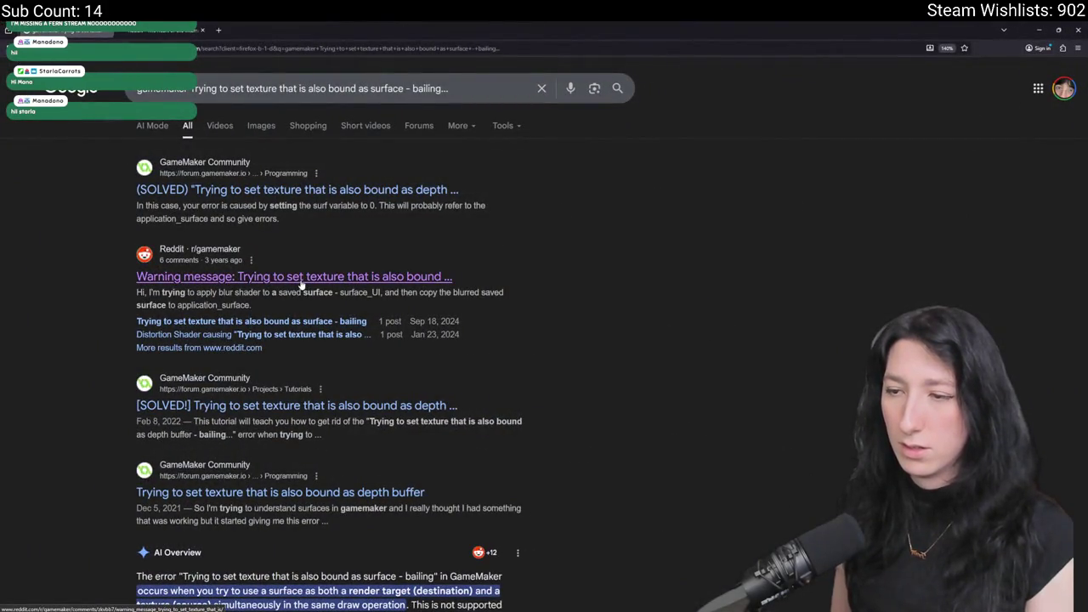
left_click(381, 276)
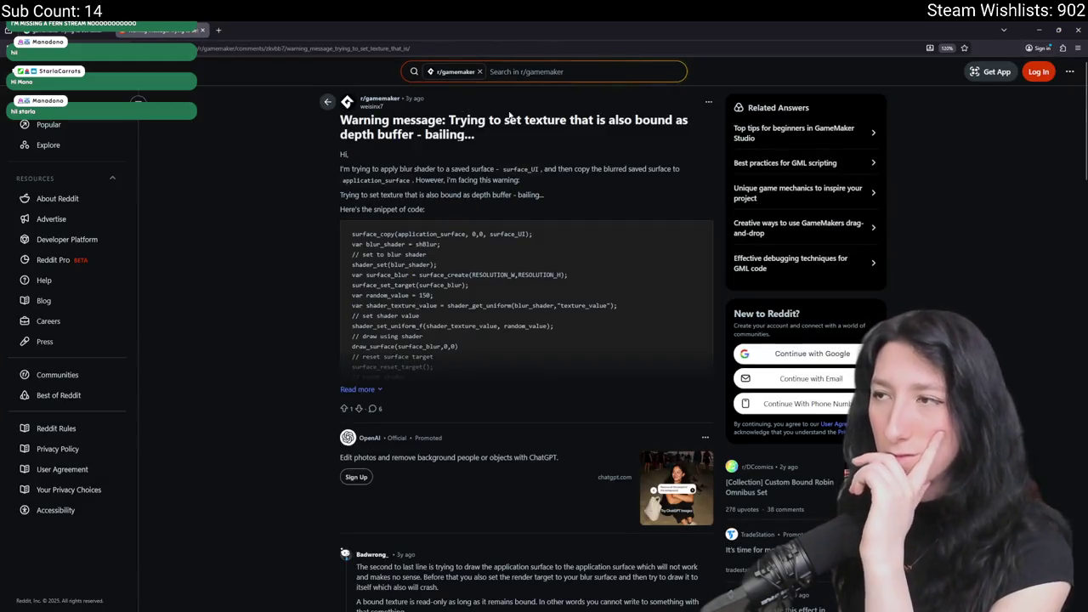
left_click(205, 29)
scroll(404, 453, "down", 3)
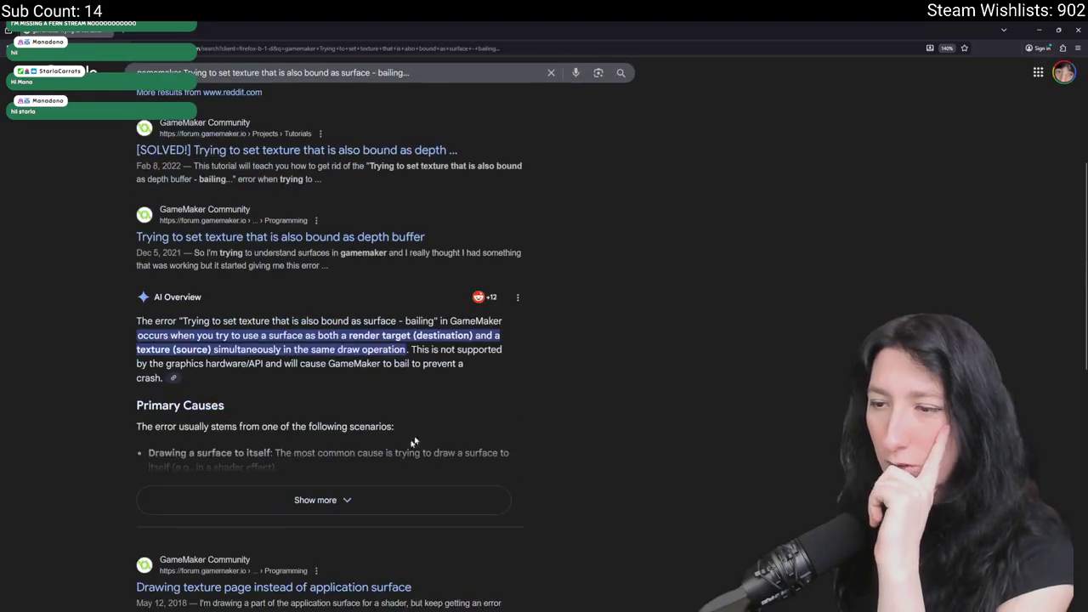
scroll(404, 377, "down", 3)
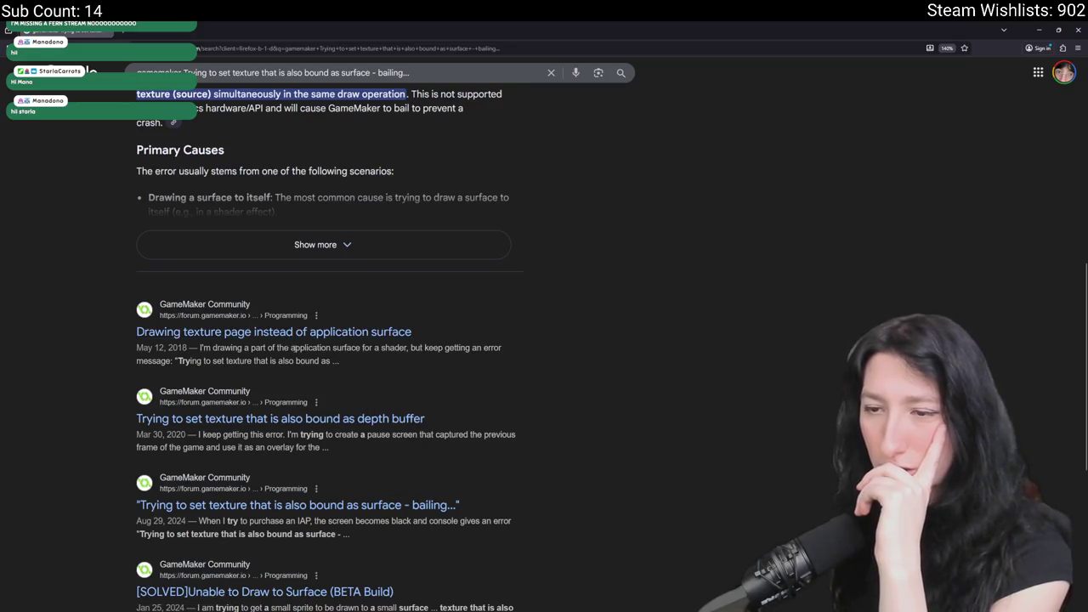
scroll(298, 383, "down", 4)
Check the forum 'surface' tag page, then return to Google's second results page.
left_click(389, 497)
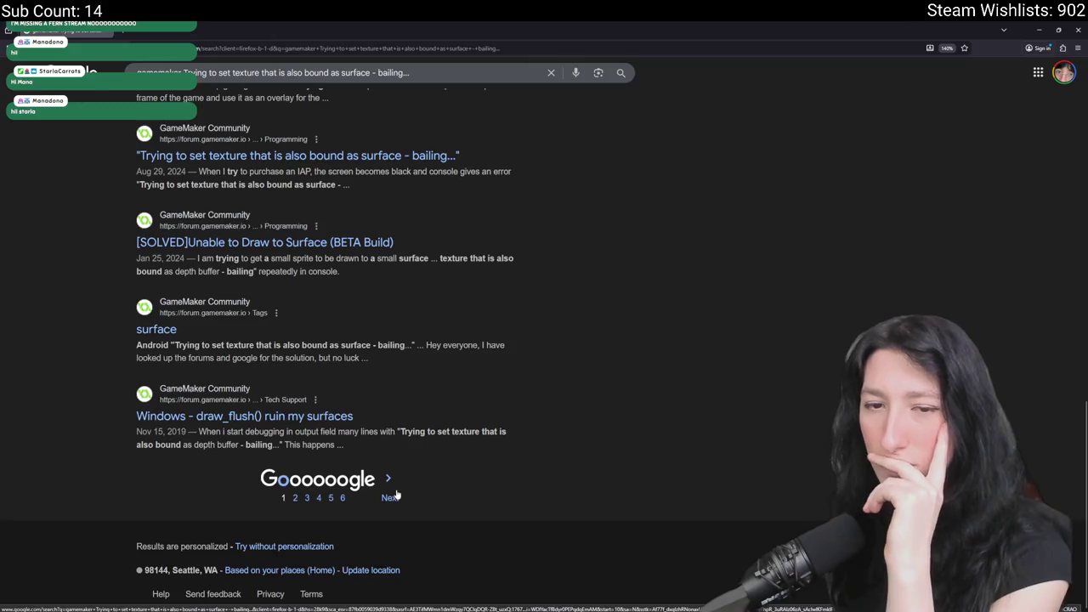
scroll(327, 340, "down", 7)
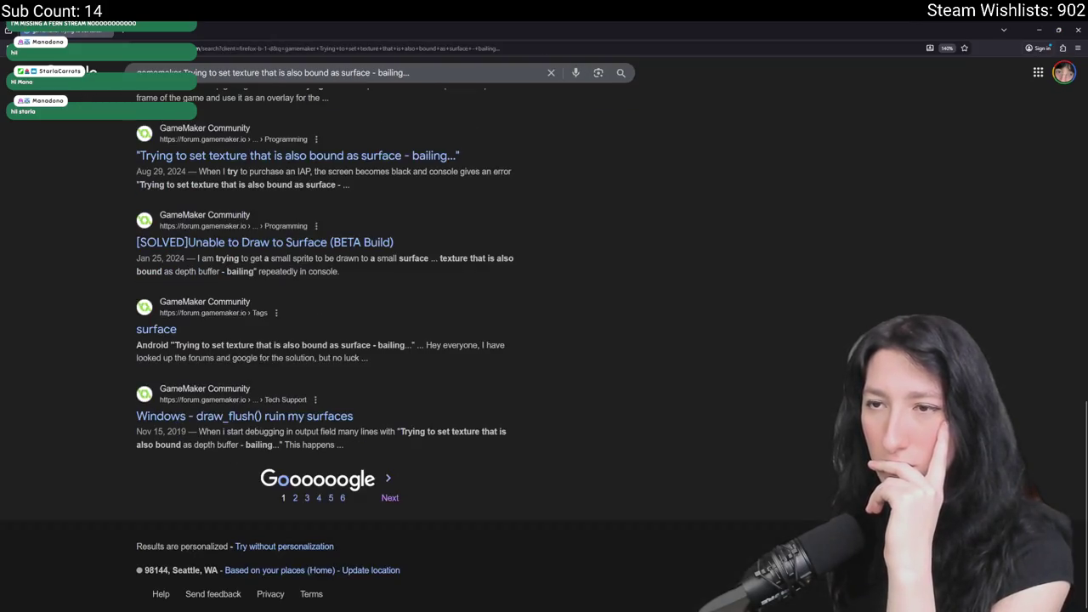
middle_click(170, 334)
left_click(366, 610)
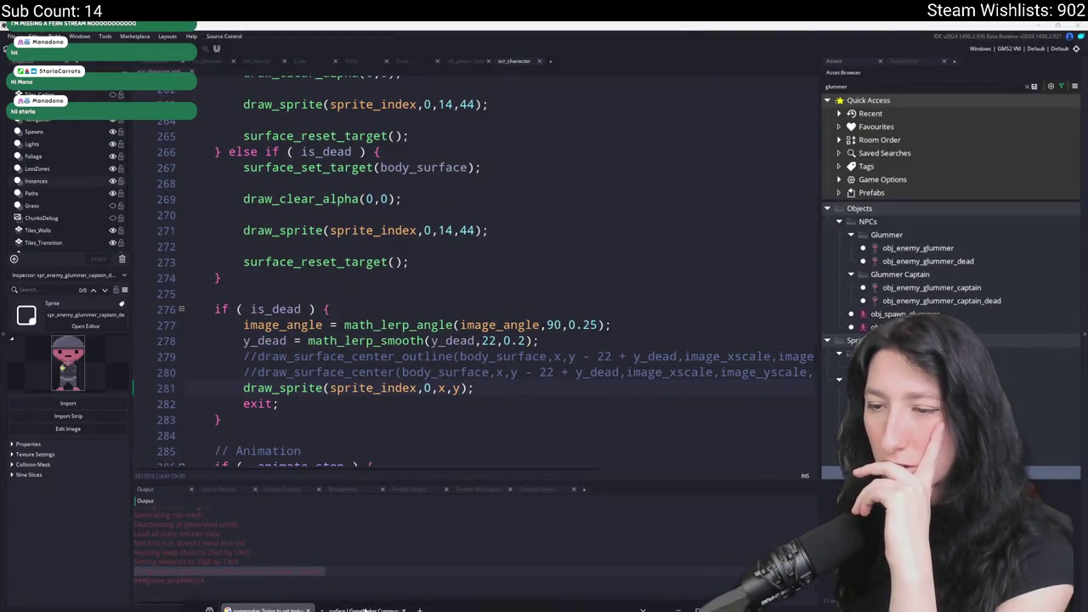
left_click(366, 610)
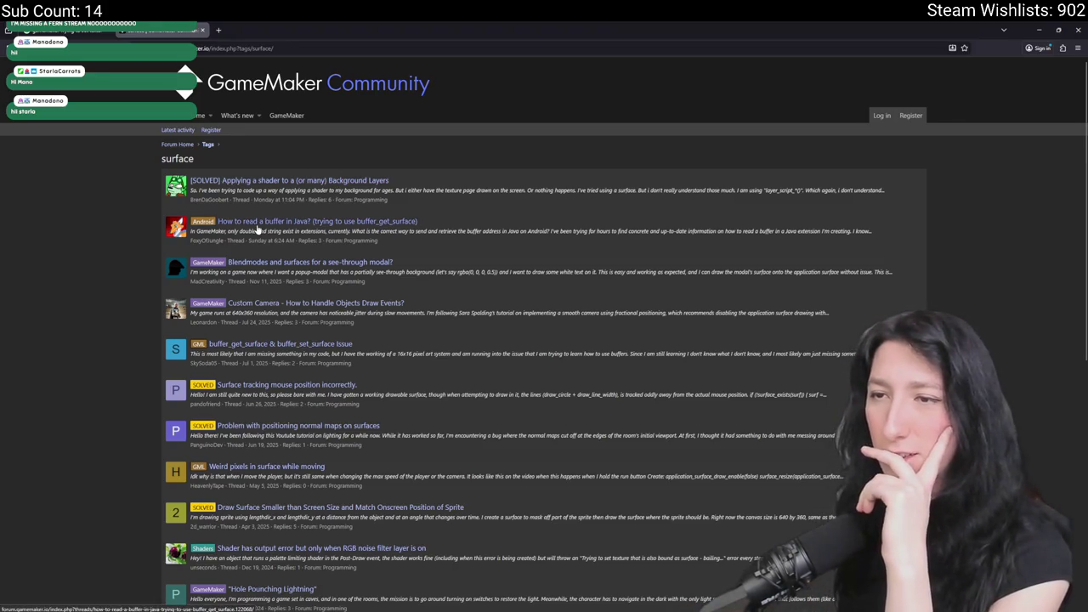
key("alt+Left")
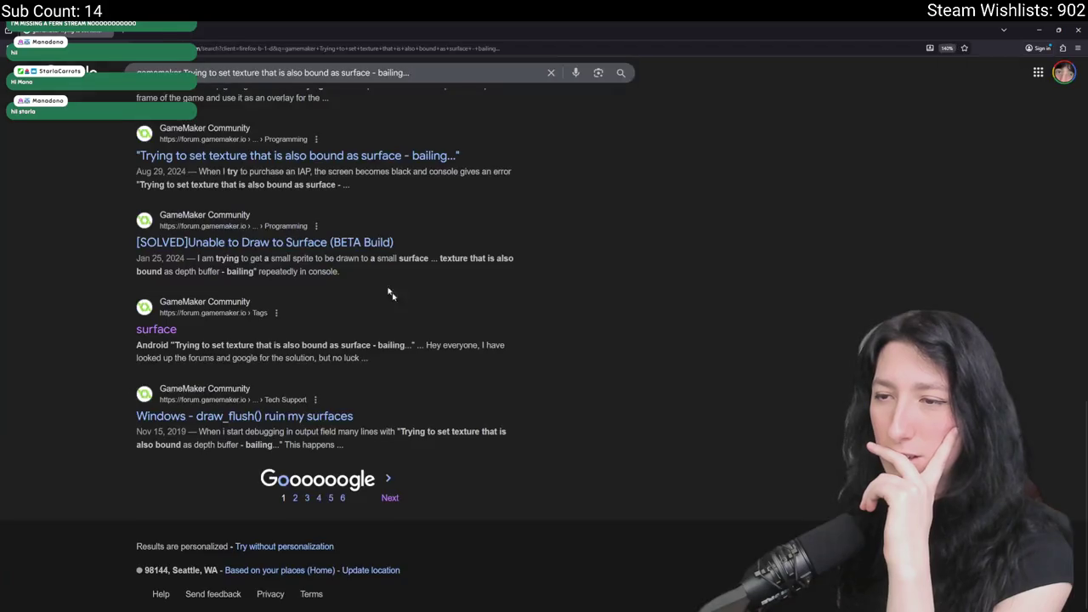
left_click(373, 482)
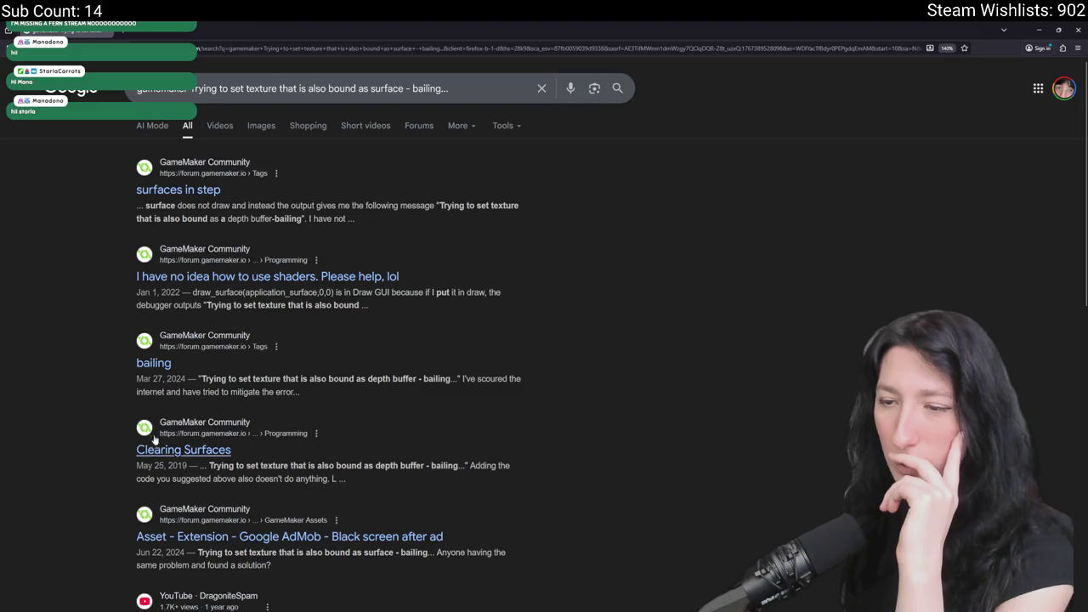
From the 'bailing' tag page, read the solved 'Surface Drawing GML worked in 1.4 but not 2.0' thread.
left_click(161, 364)
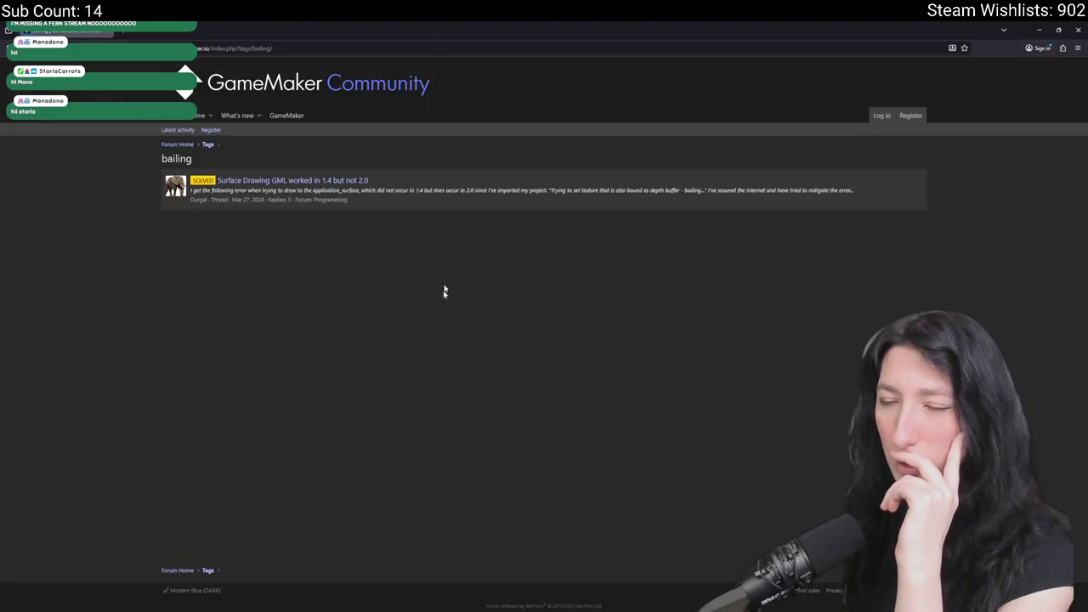
left_click(269, 180)
scroll(327, 347, "down", 5)
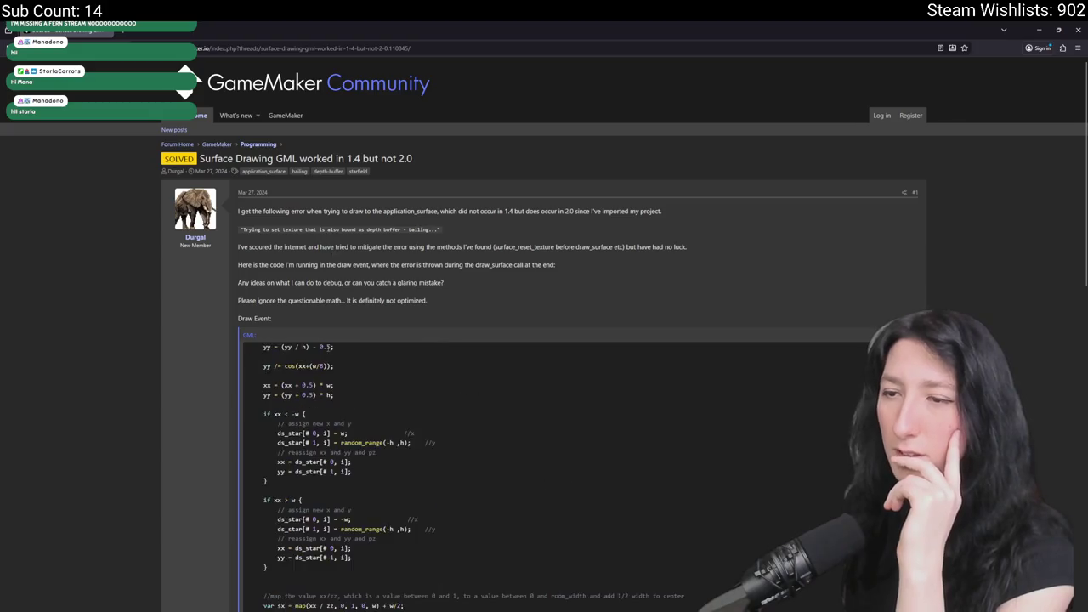
scroll(339, 343, "down", 4)
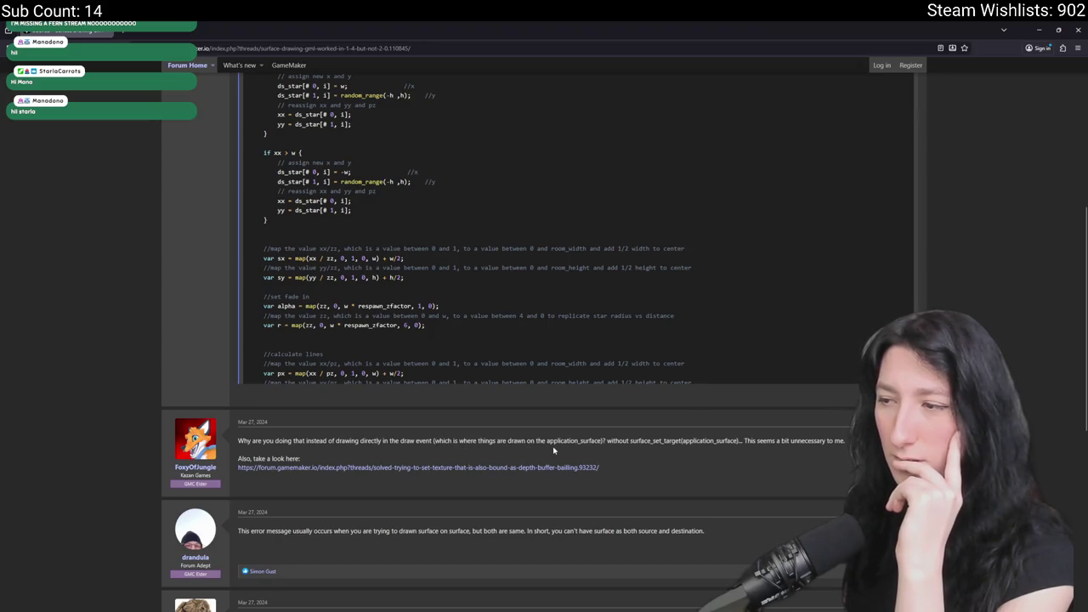
scroll(549, 449, "down", 3)
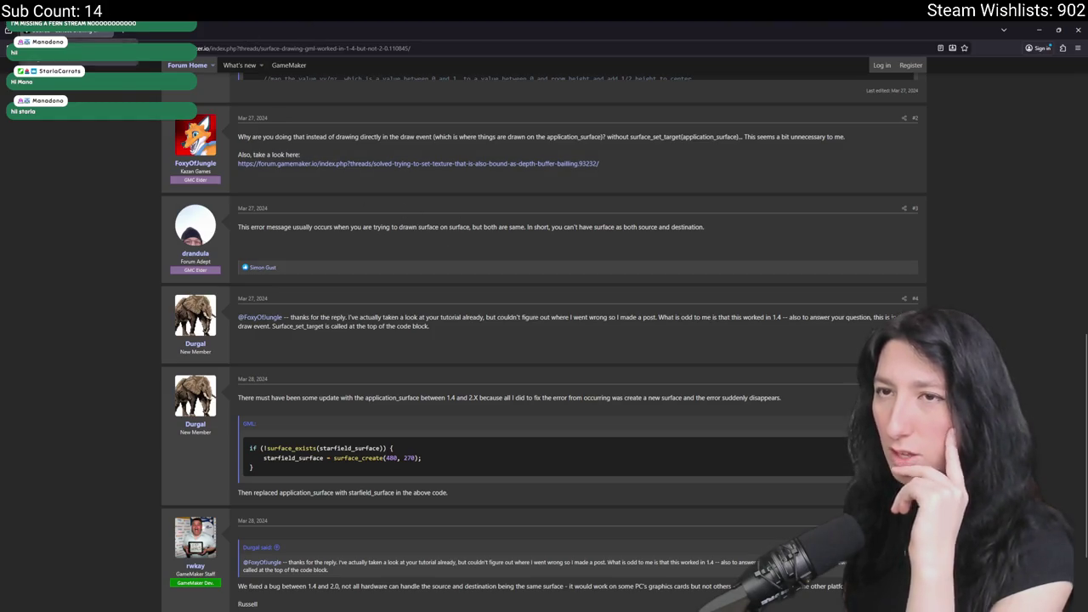
key("alt+Tab")
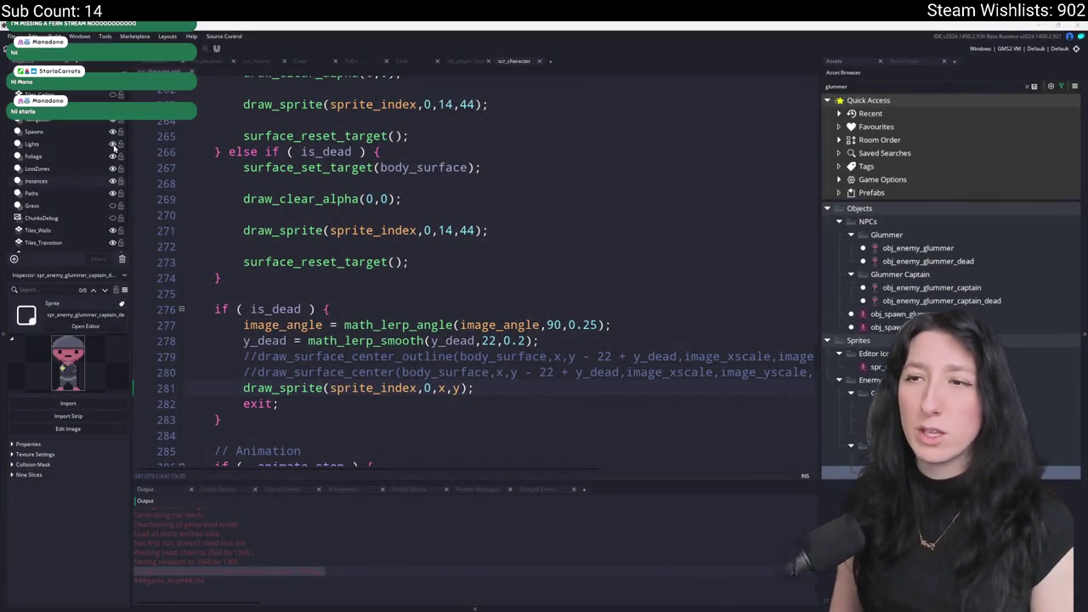
Review the fsp_surface_create parameters and the body_surface assignment on line 257.
scroll(607, 272, "up", 3)
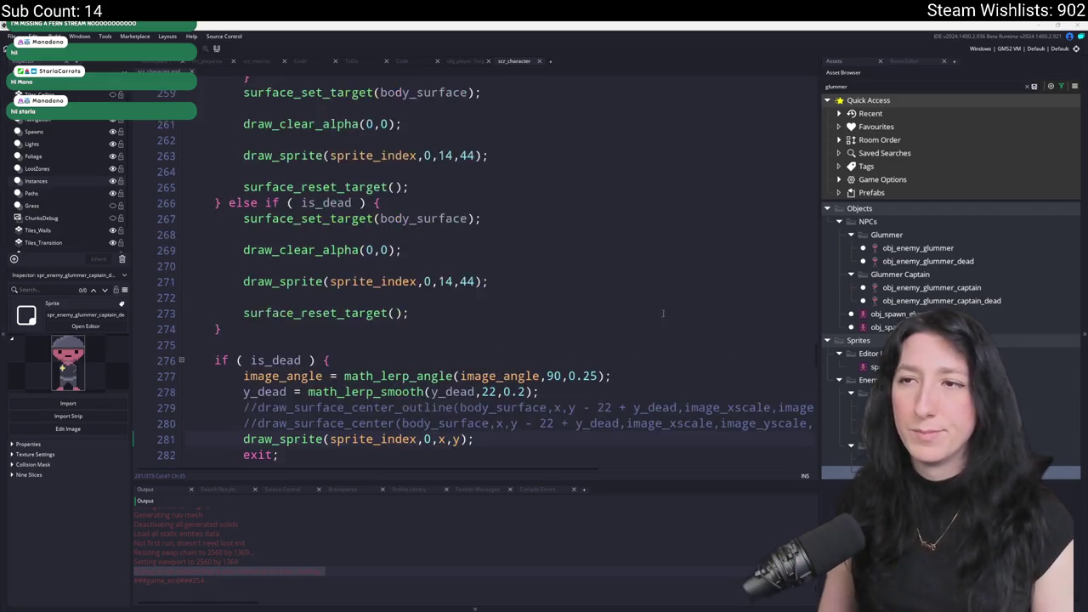
left_click(608, 272)
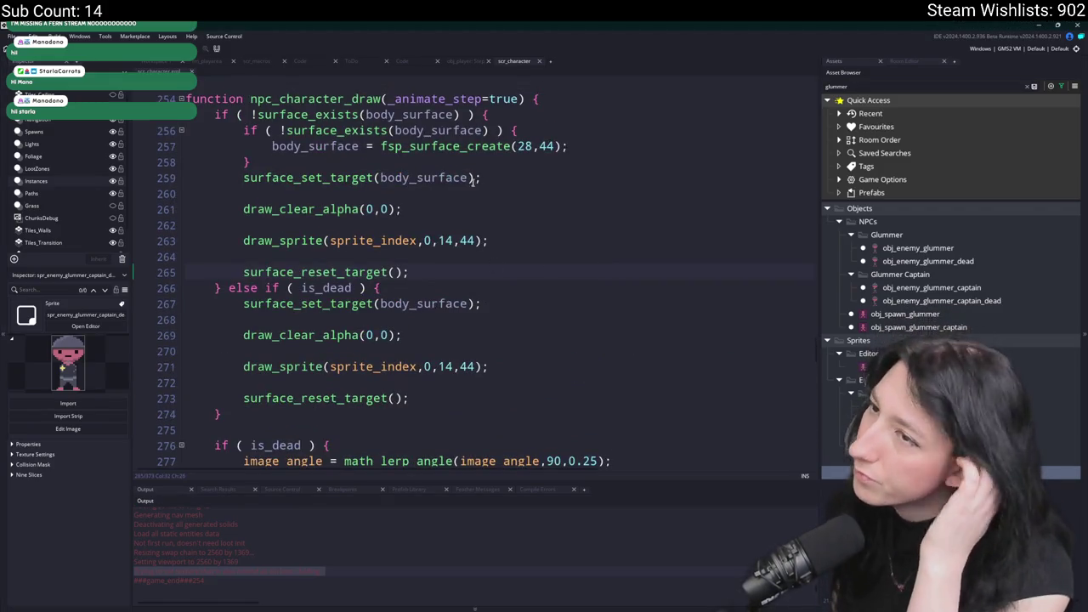
left_click(419, 145)
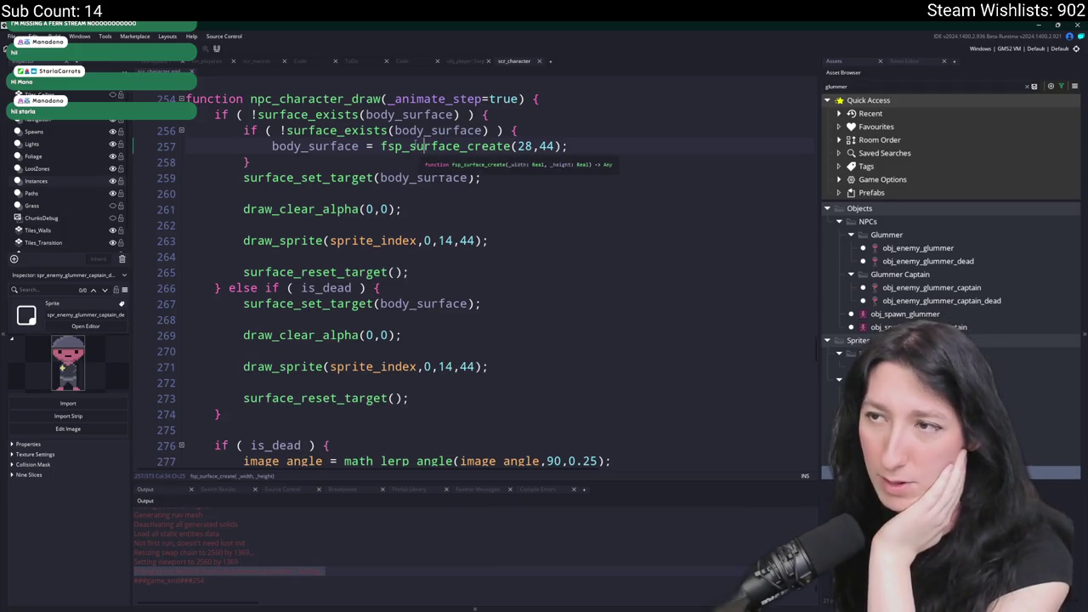
left_click(359, 146)
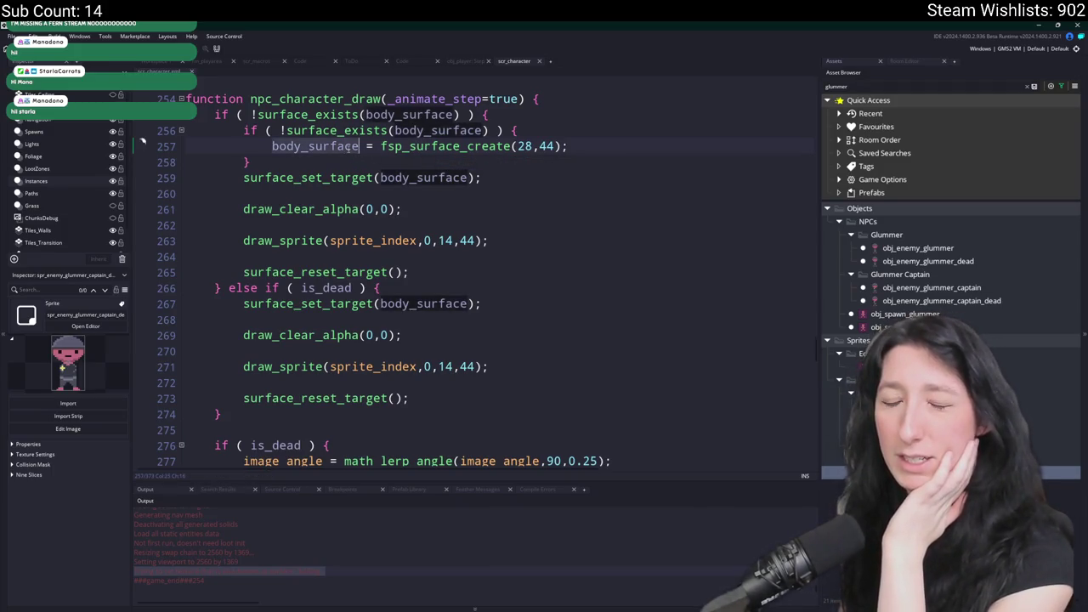
scroll(453, 346, "down", 2)
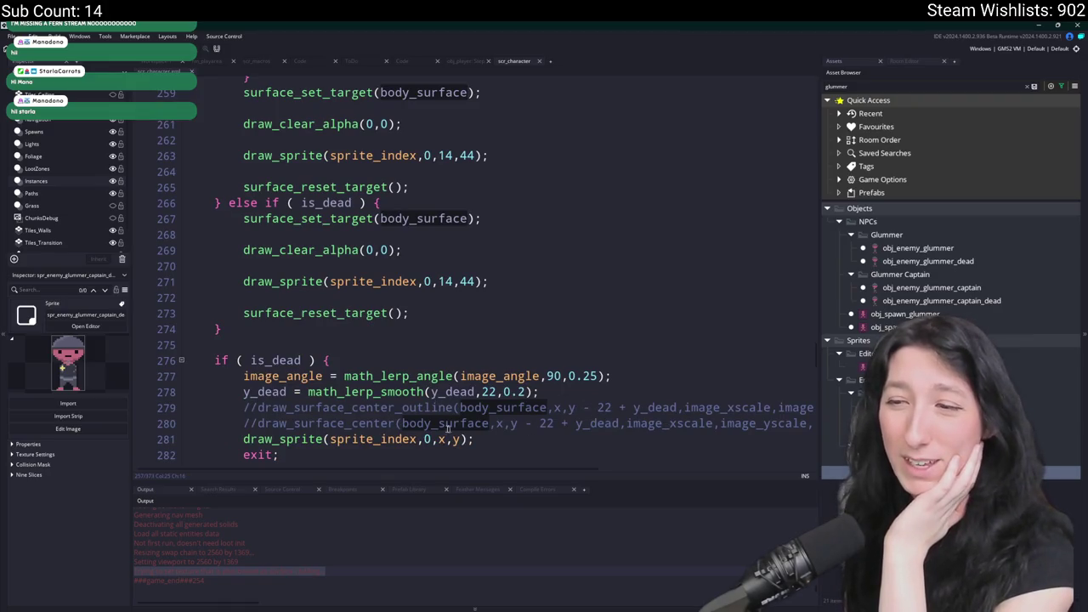
Uncomment draw_surface_center_outline and draw_surface_center, and delete the plain draw_sprite line.
left_click(253, 408)
key("BackSpace")
key("BackSpace")
key("Down")
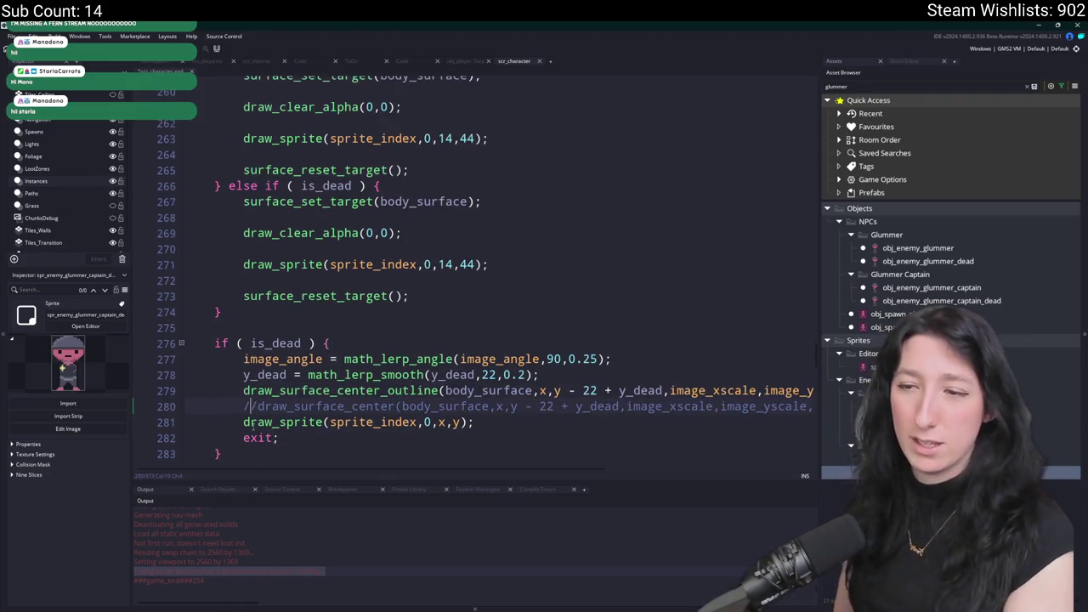
key("Delete")
key("Delete")
key("Down")
key("shift+End")
key("BackSpace")
key("BackSpace")
key("BackSpace")
Inspect the draw_surface_center_outline definition, then hide the side panels so code fills the window.
left_click(336, 390)
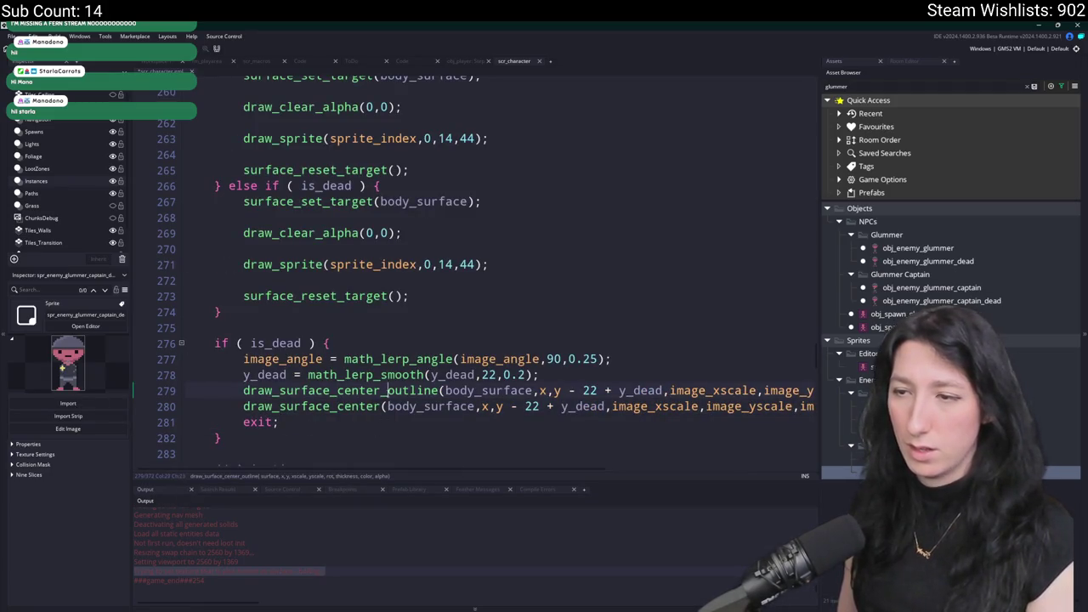
key("F12")
scroll(424, 270, "down", 5)
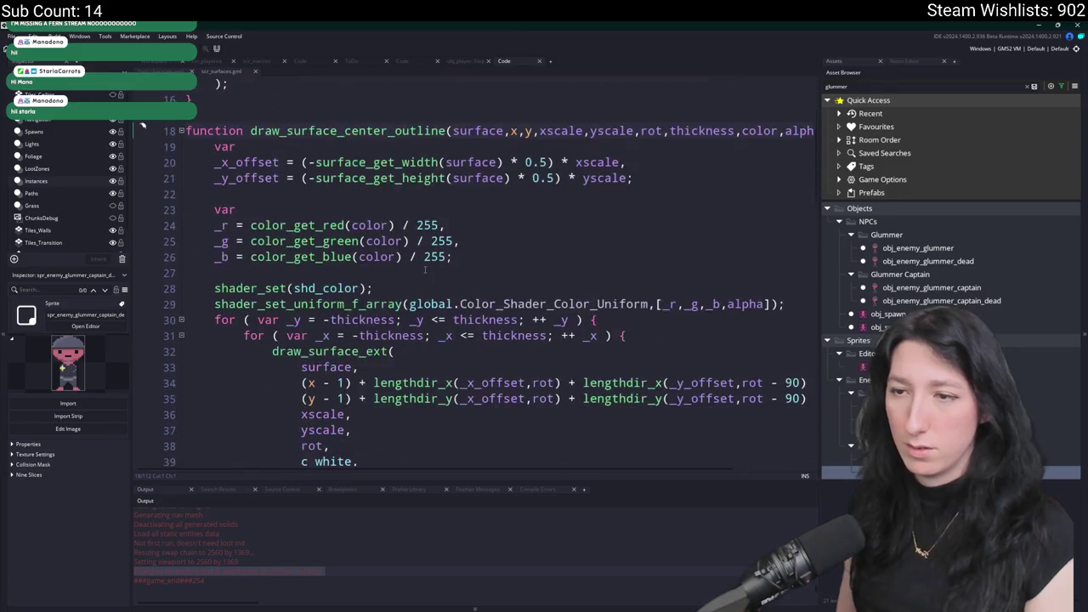
scroll(423, 271, "down", 2)
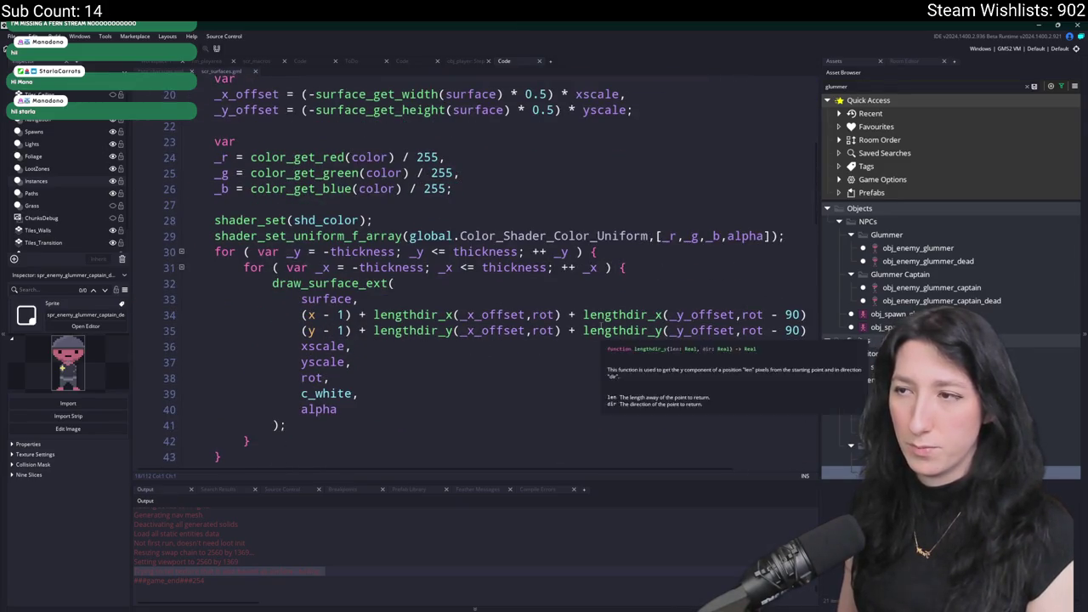
scroll(544, 316, "up", 6)
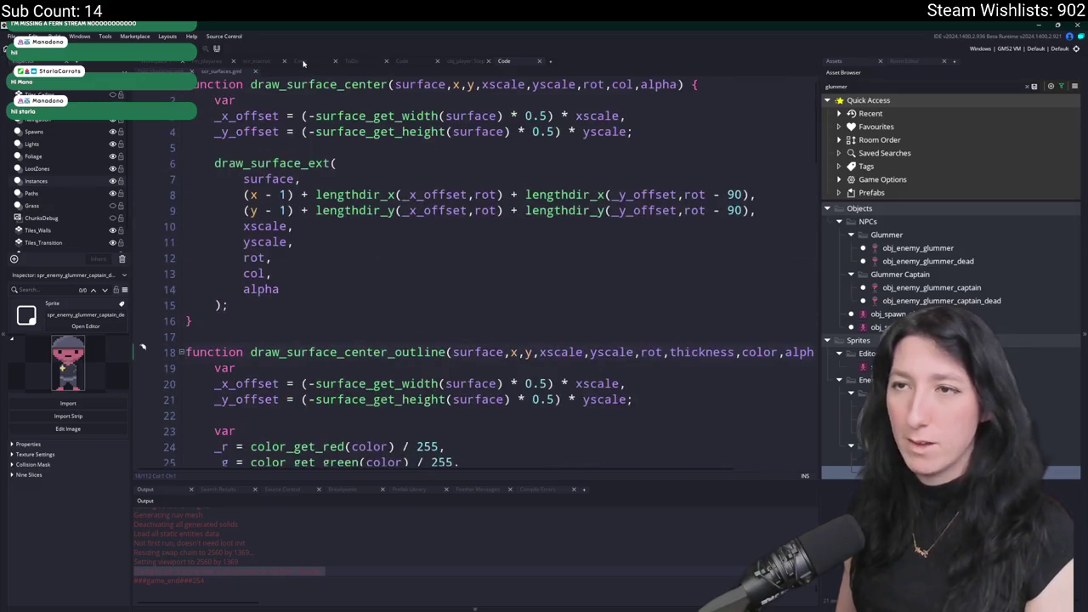
key("alt+Left")
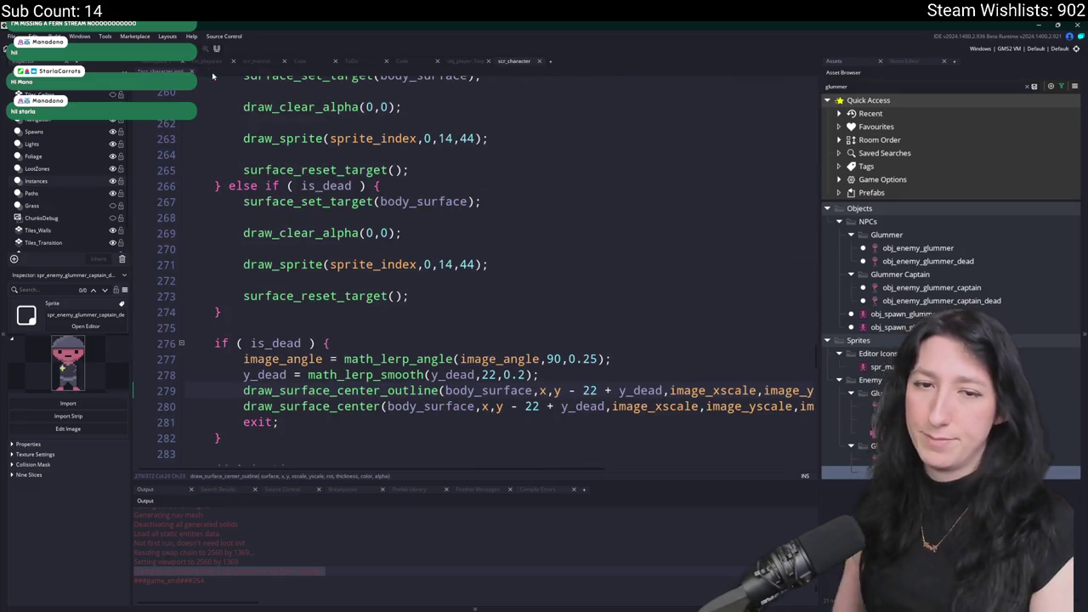
key("Up")
key("Up")
key("Up")
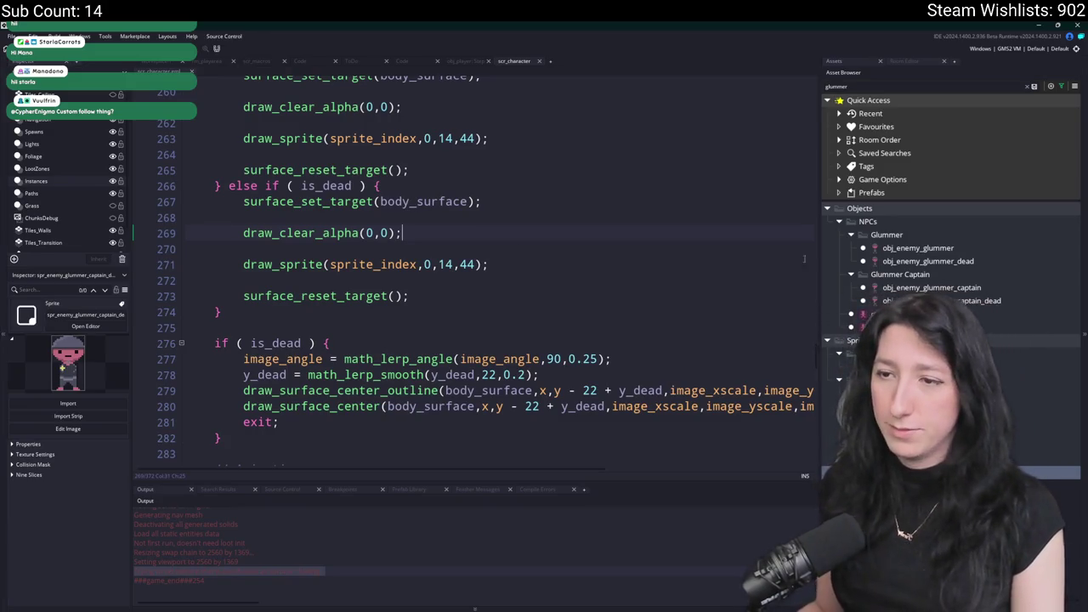
key("F12")
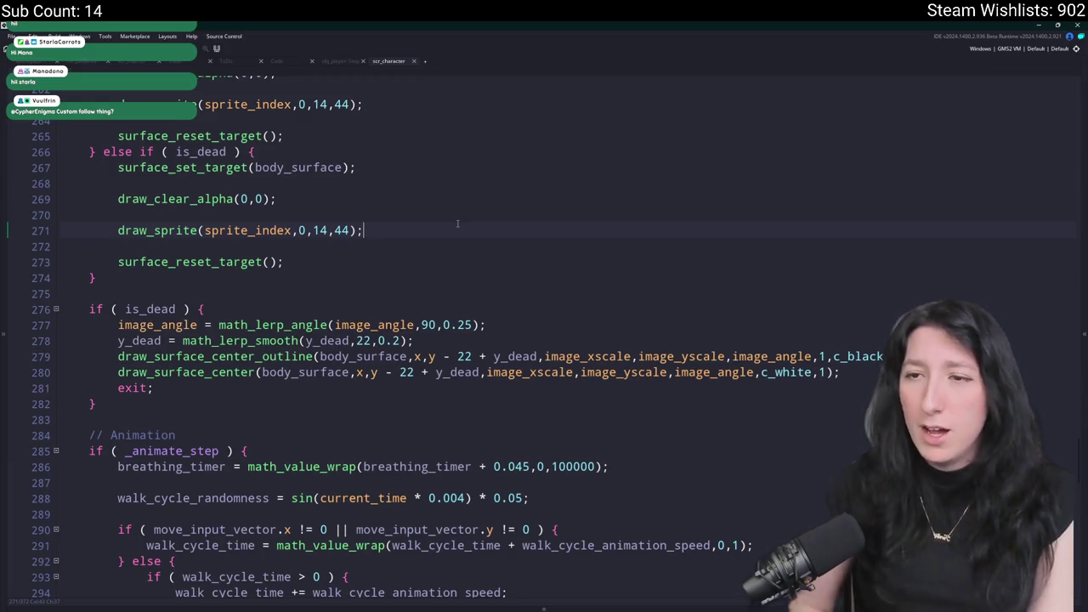
scroll(458, 224, "up", 5)
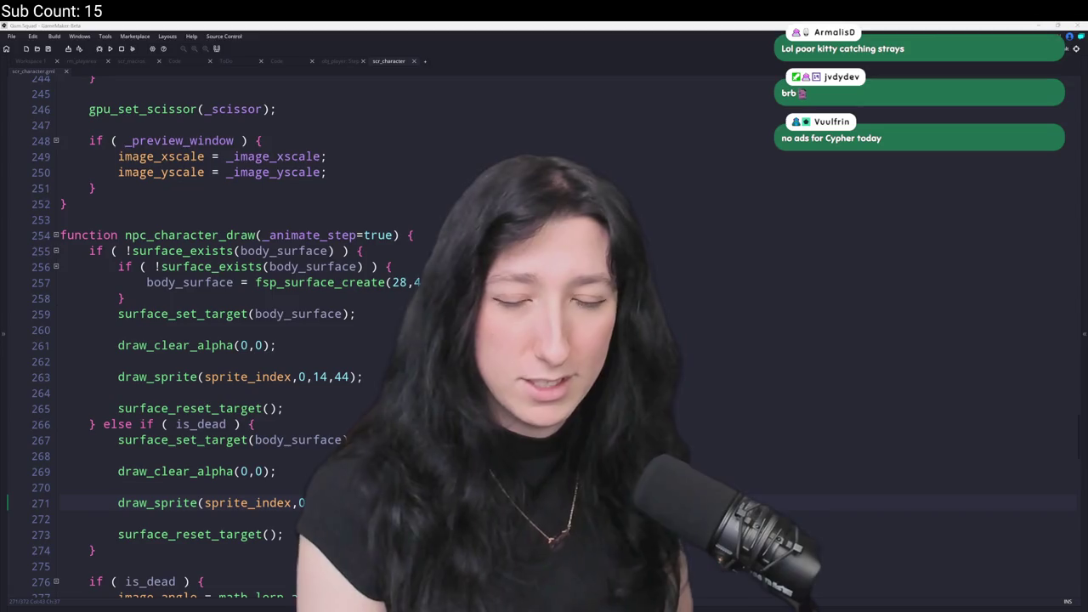
left_click(277, 345)
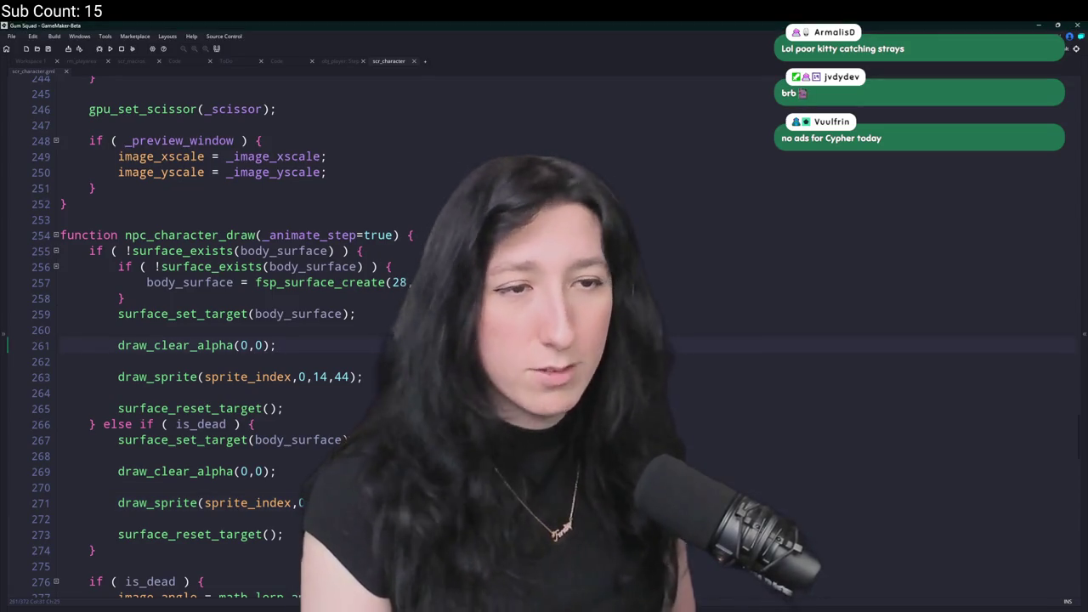
scroll(233, 175, "down", 10)
scroll(285, 166, "up", 6)
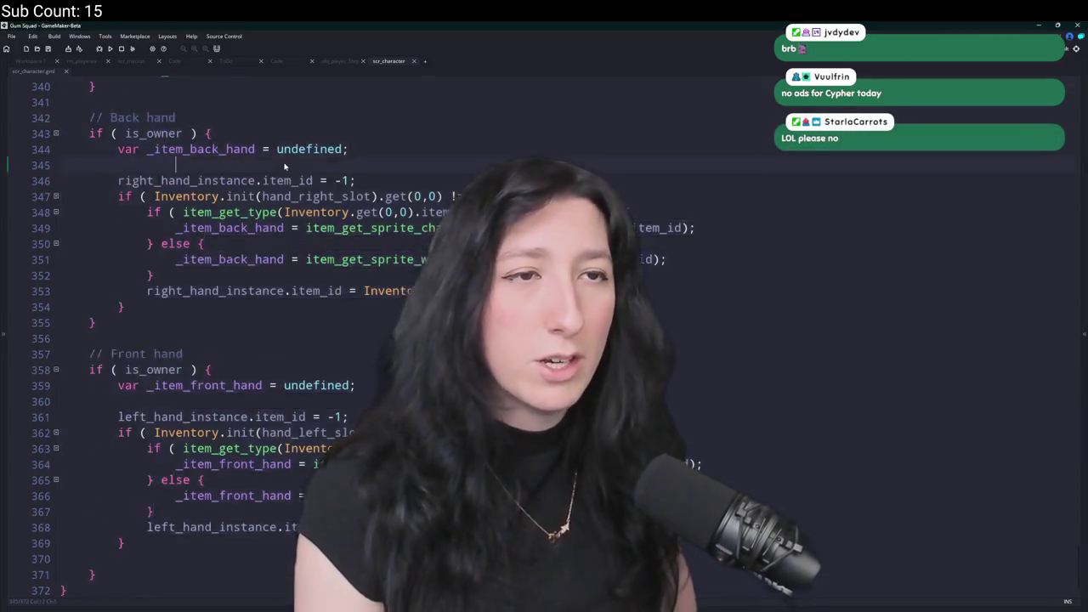
scroll(284, 165, "up", 2)
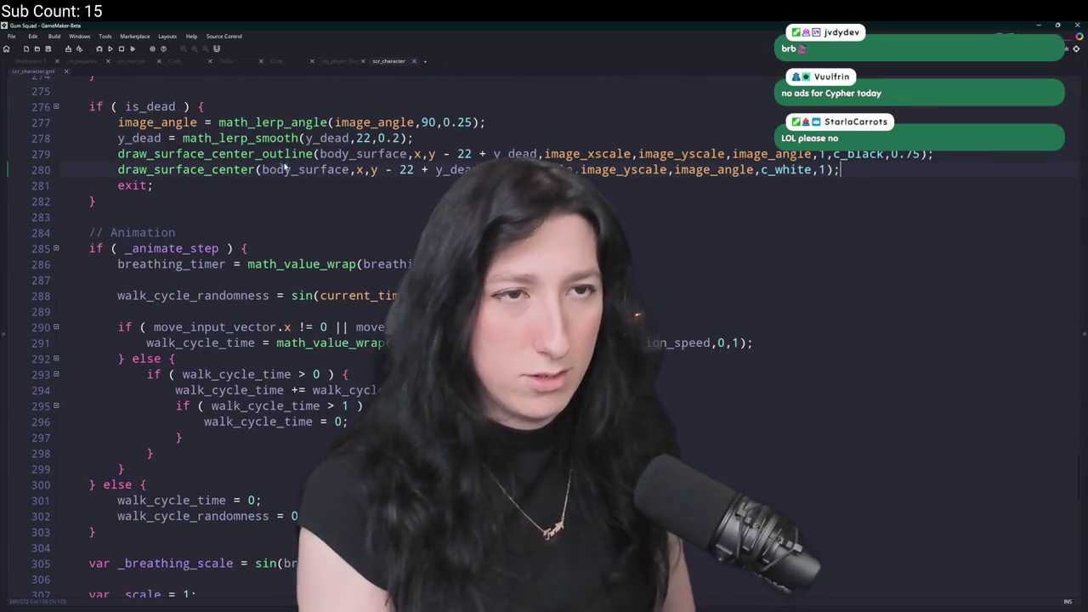
Open obj_enemy_glummer's Create event code from Workspace 1 in a full editor tab.
left_click(28, 60)
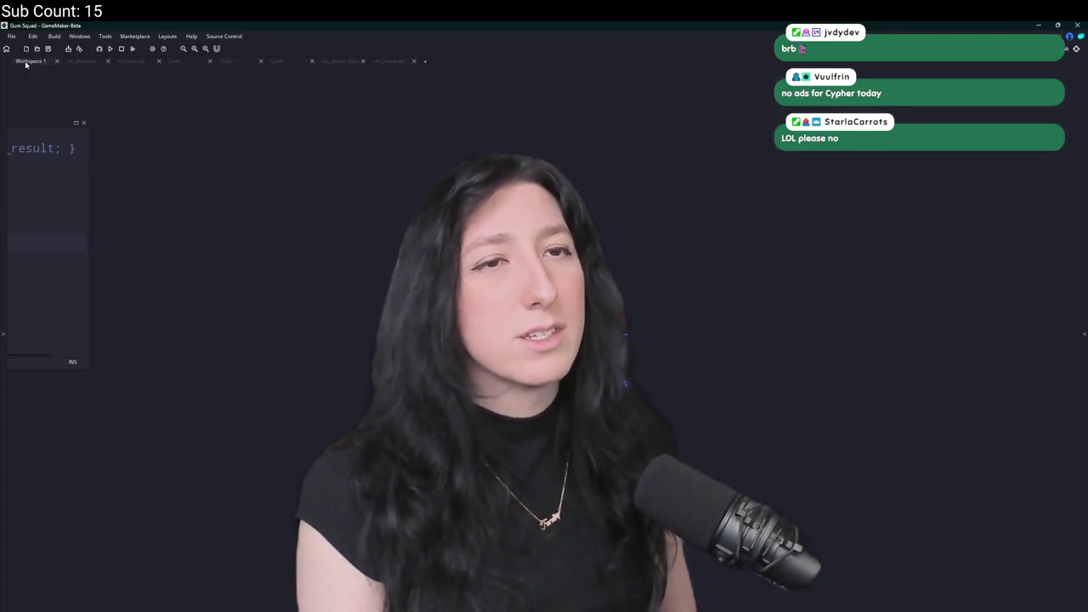
left_click_drag(109, 207, 253, 205)
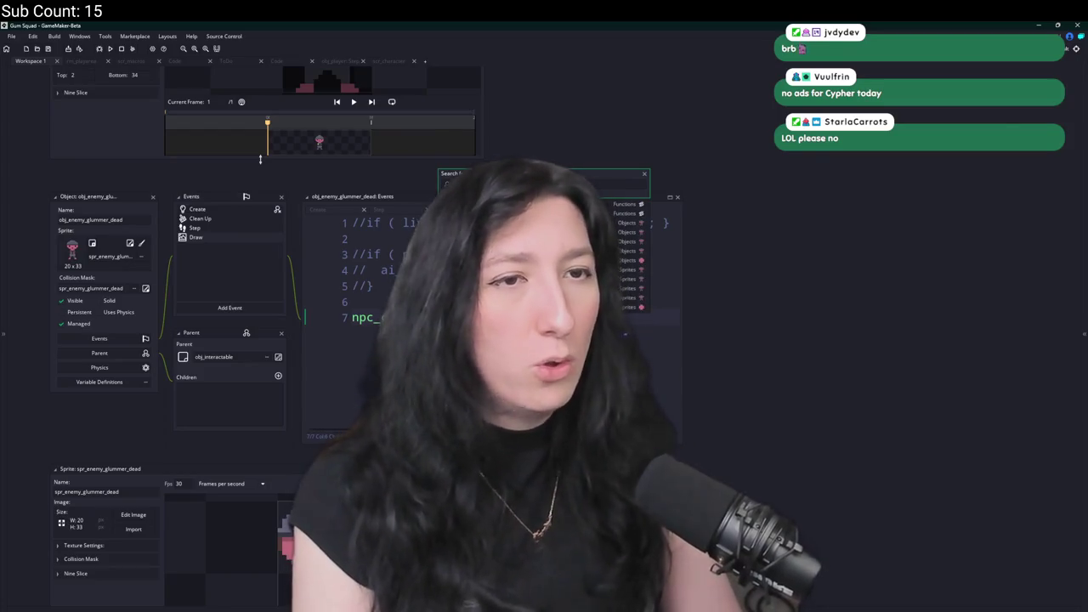
scroll(260, 159, "up", 5)
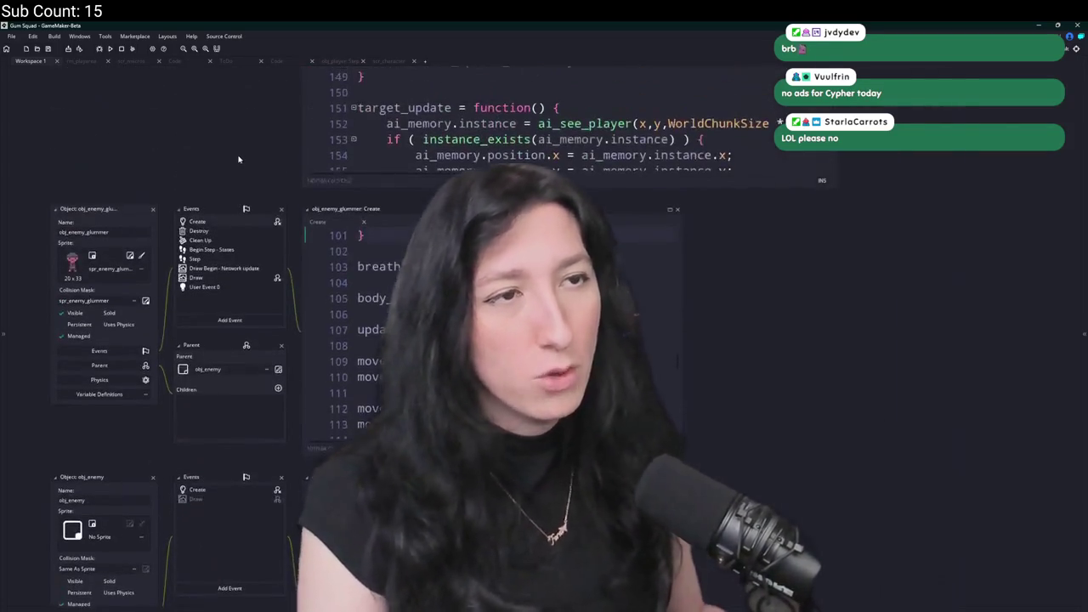
left_click(669, 209)
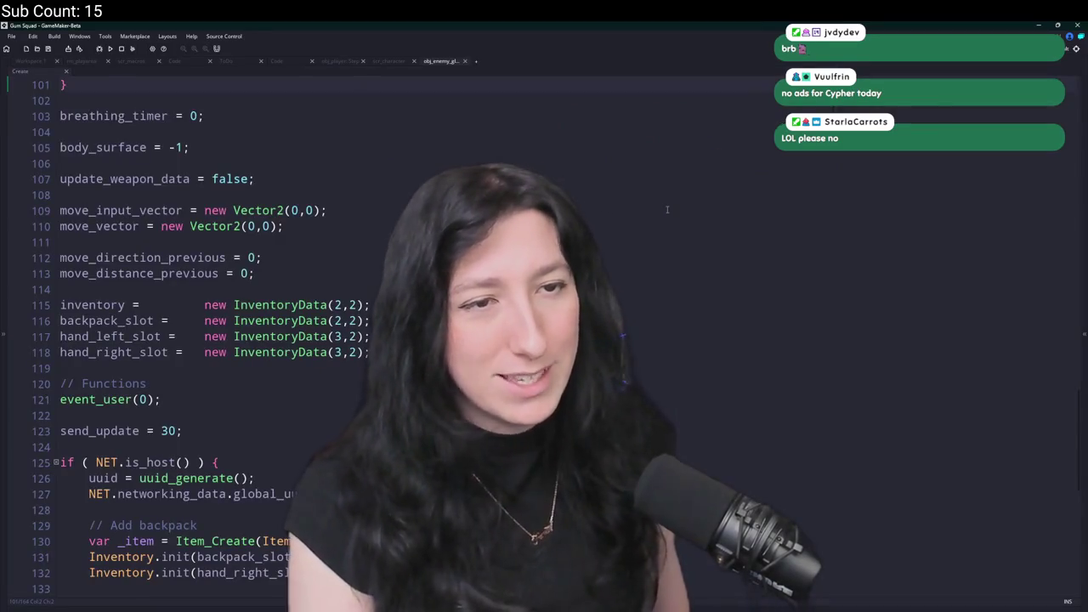
Insert show_message("TEST"); on a new line at the top of death_client.
scroll(667, 209, "up", 15)
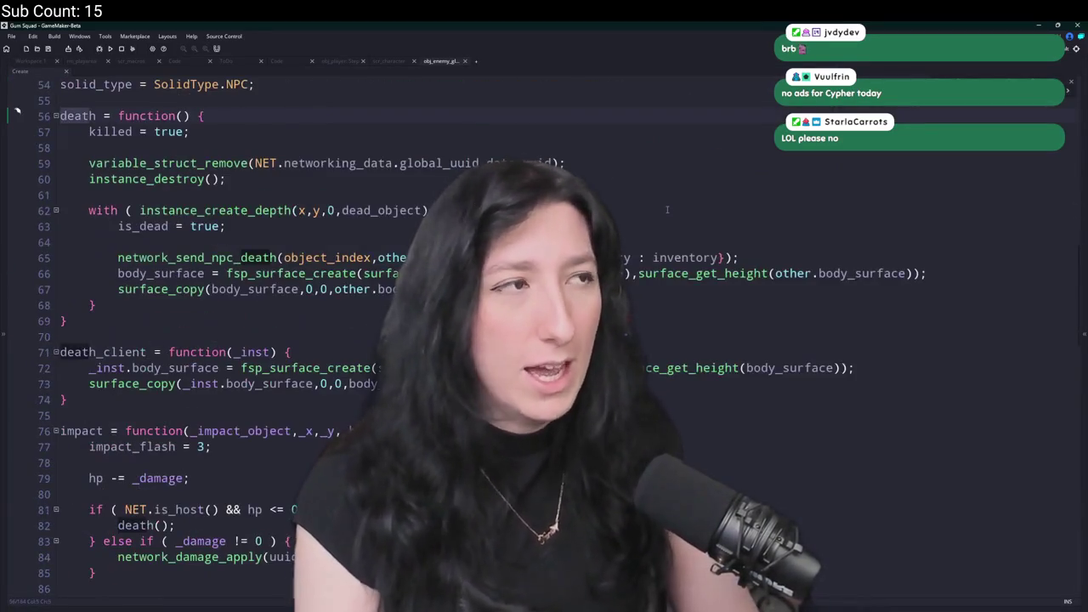
type("_cli")
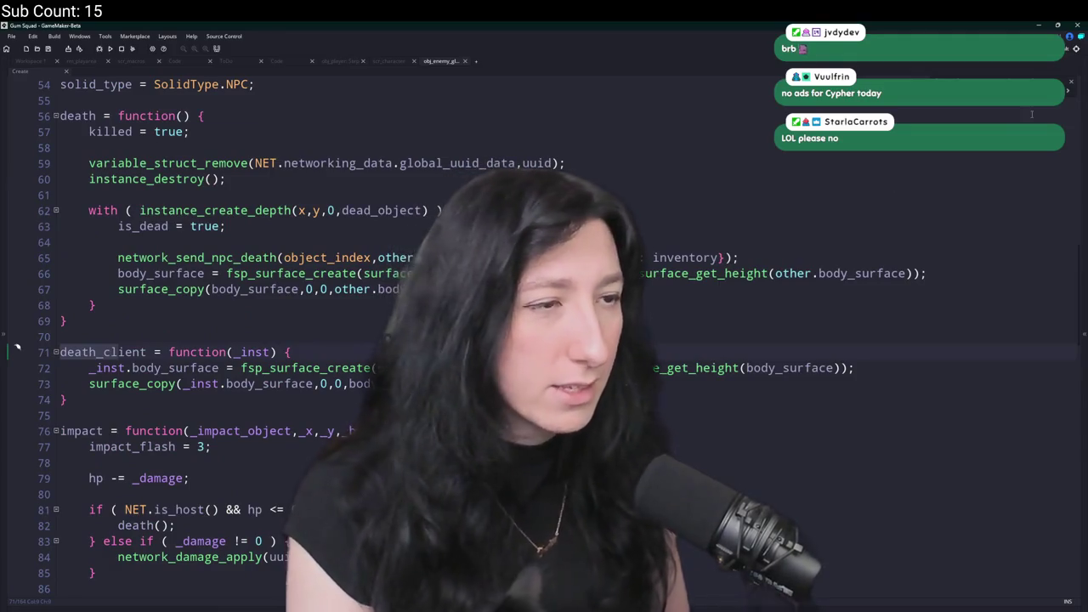
left_click(223, 367)
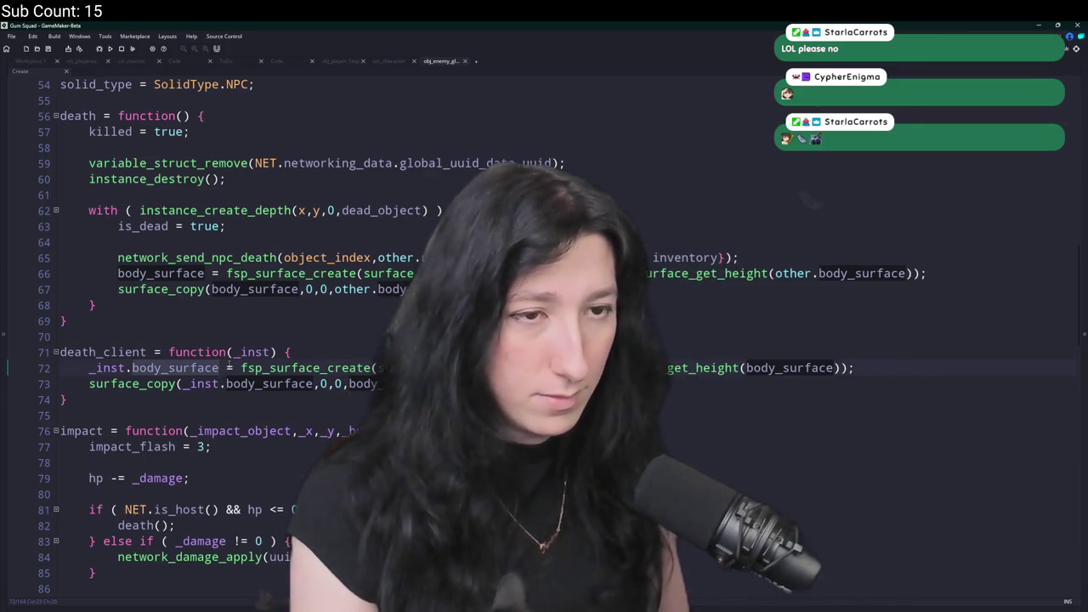
left_click(849, 367)
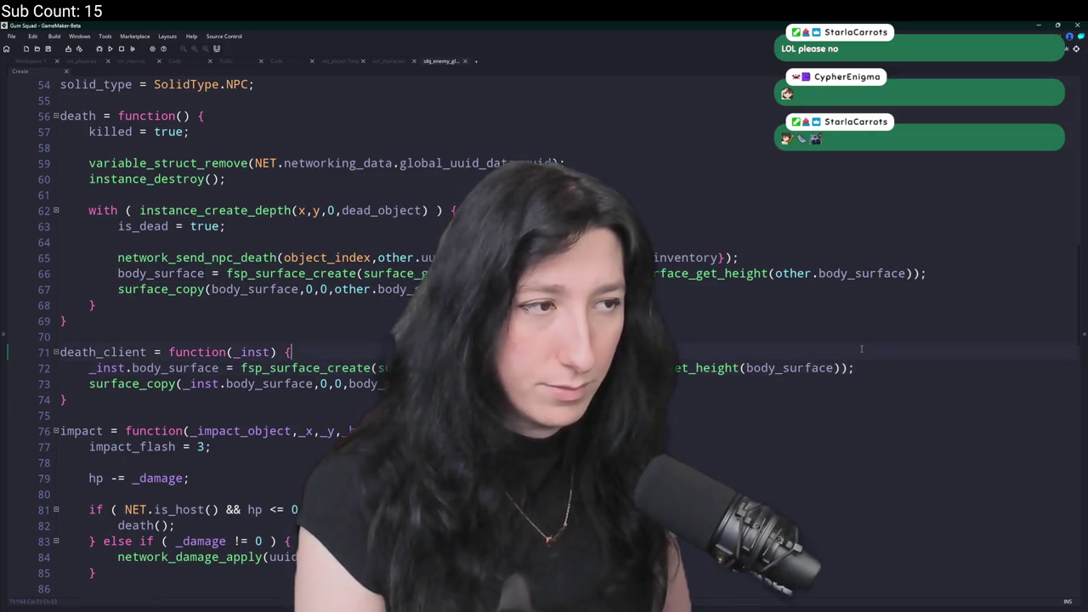
left_click(861, 349)
key("Return")
type("show_message(")
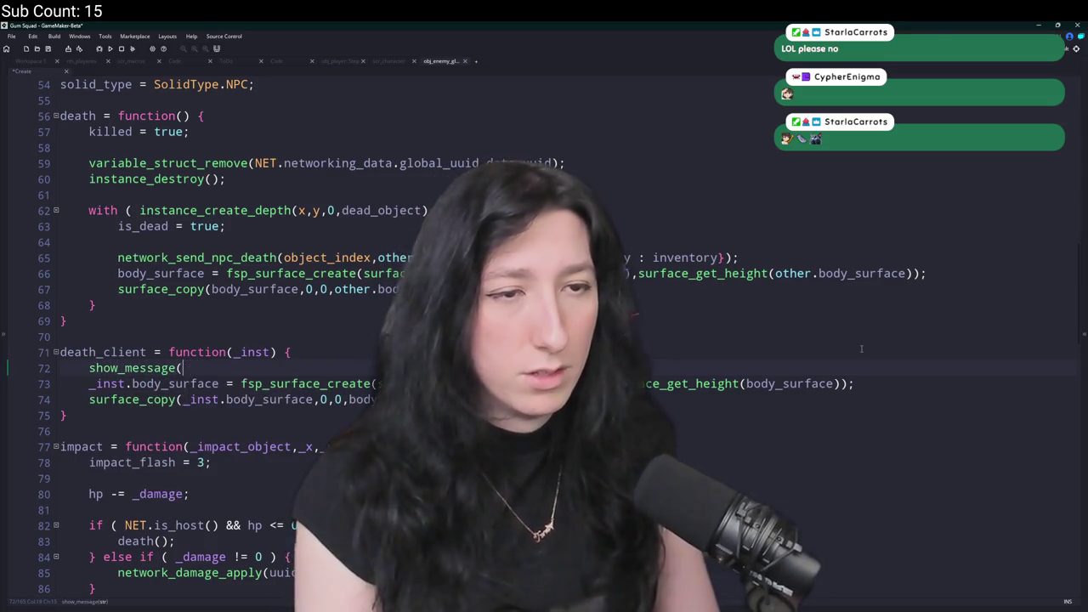
type("\"TEST\");")
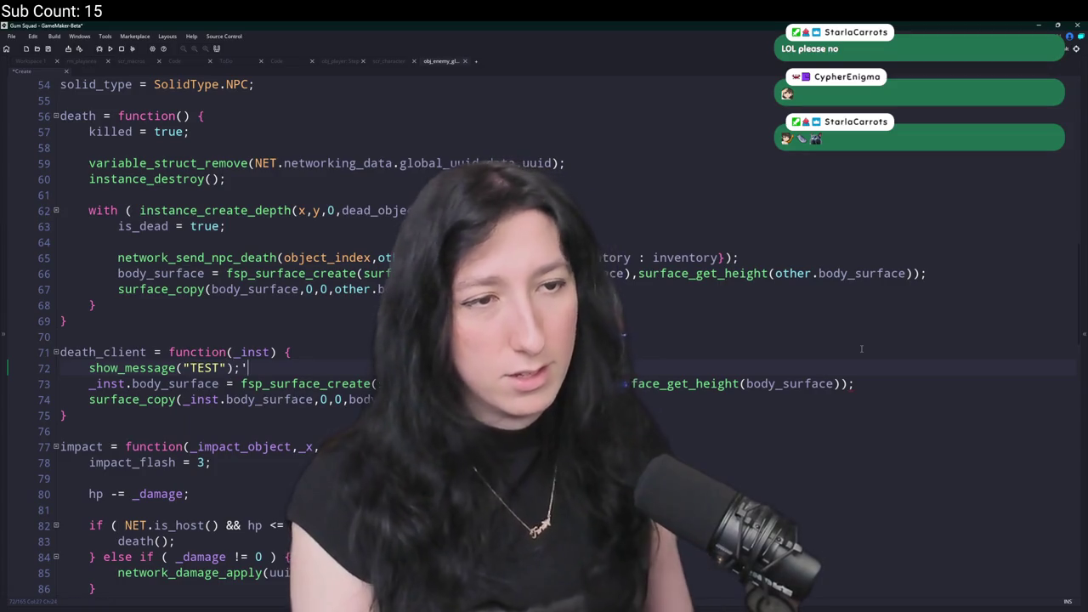
left_click(153, 368)
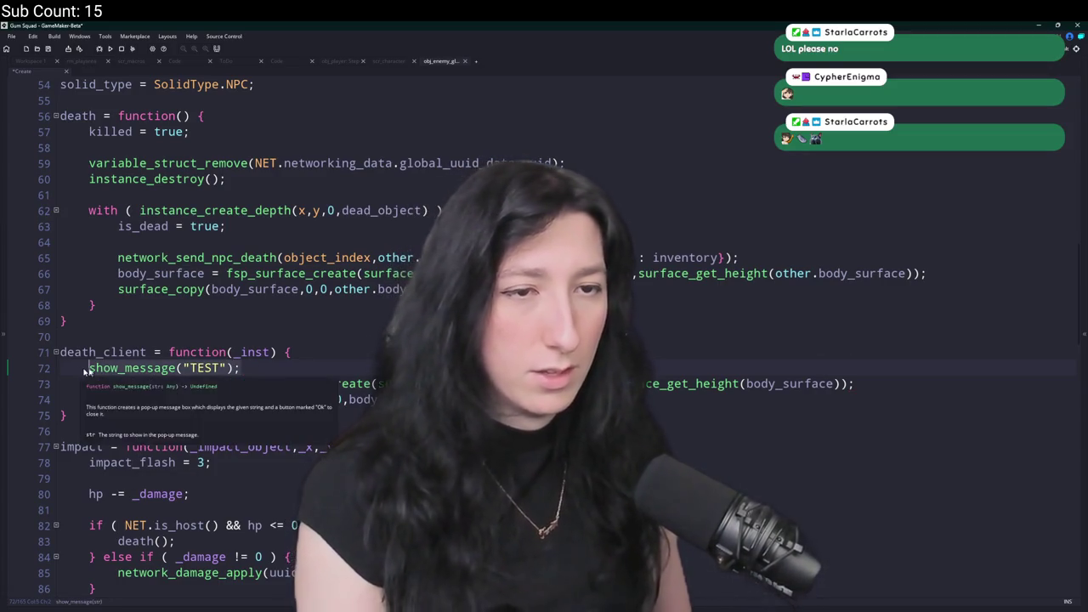
key("End")
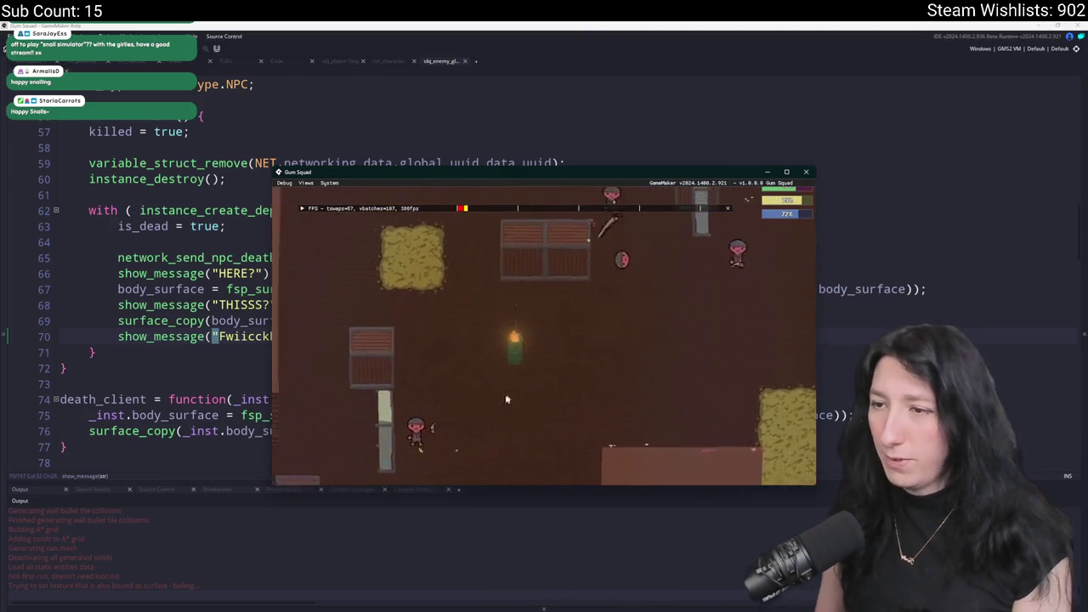
Rebuild and restart the game, then create a lobby.
left_click(688, 152)
key("F5")
left_click(574, 335)
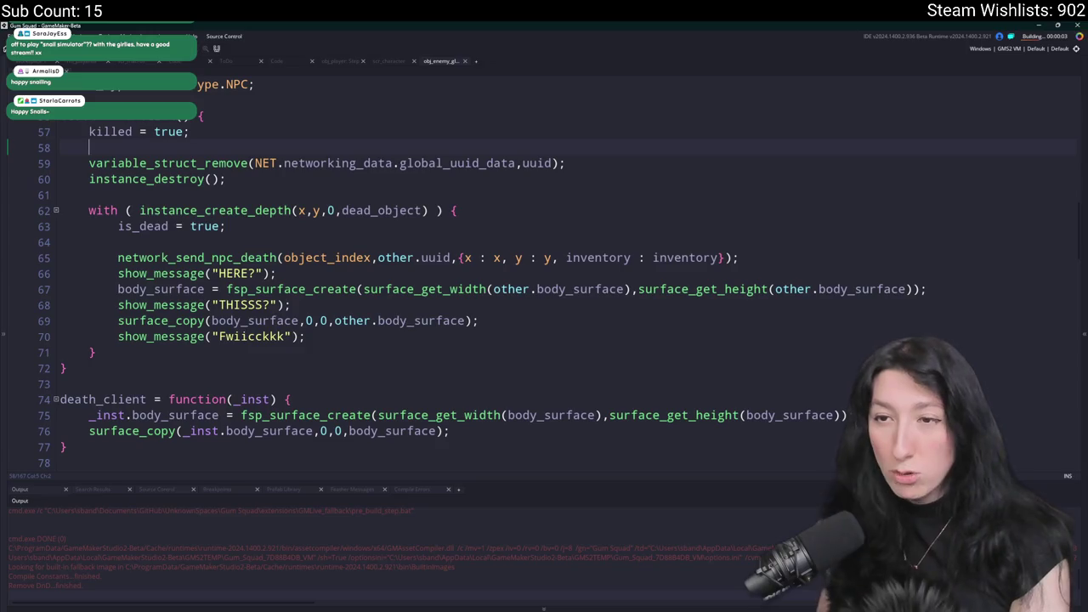
left_click(221, 321)
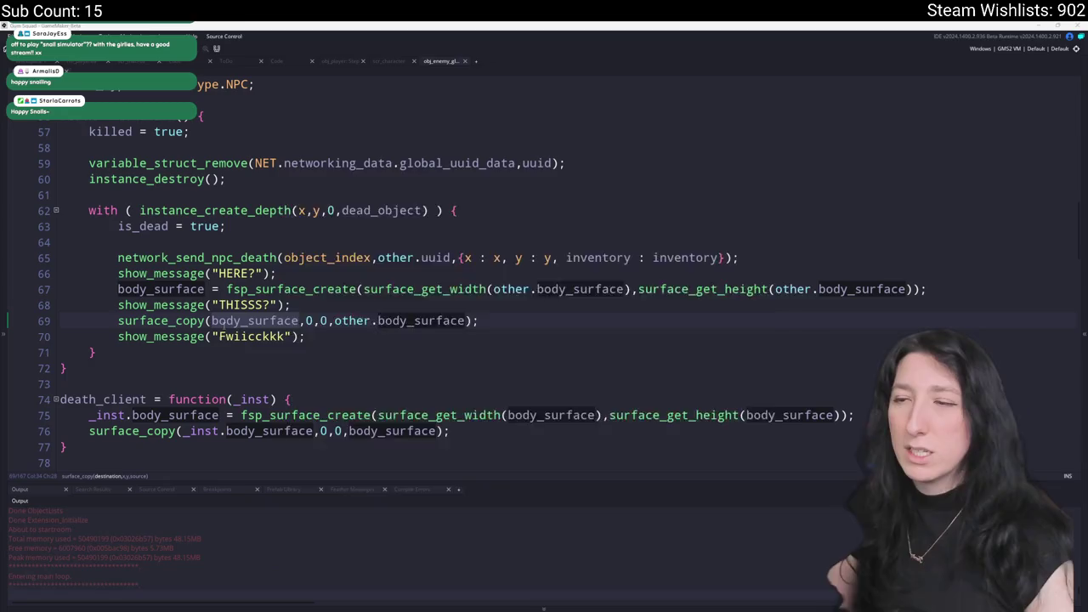
left_click(523, 313)
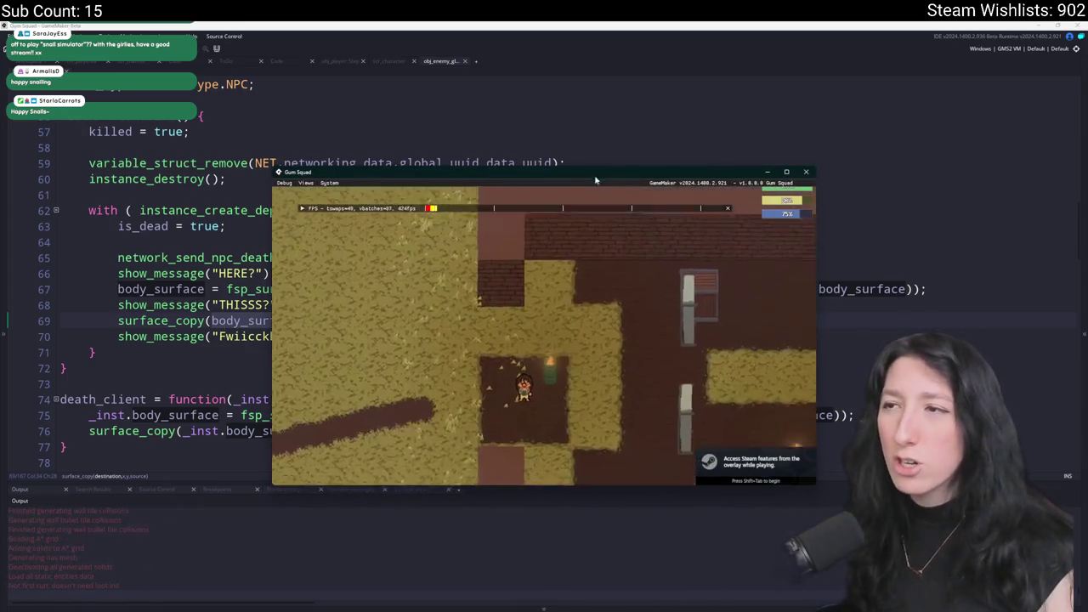
Walk the player into the enemies and dismiss the HERE? and Fwiicckkk debug pop-ups.
key("d")
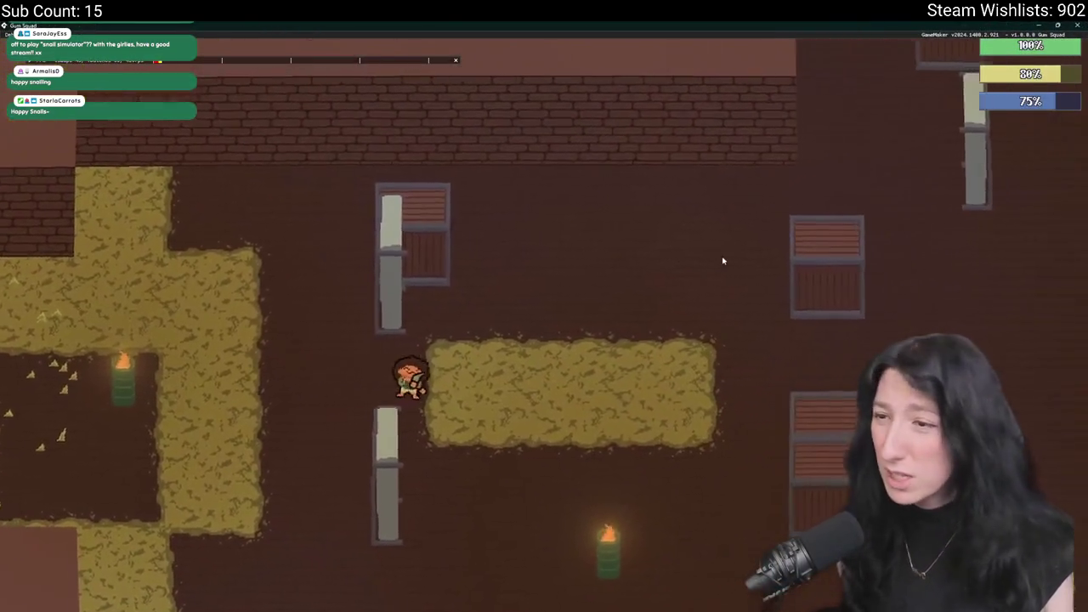
key("d")
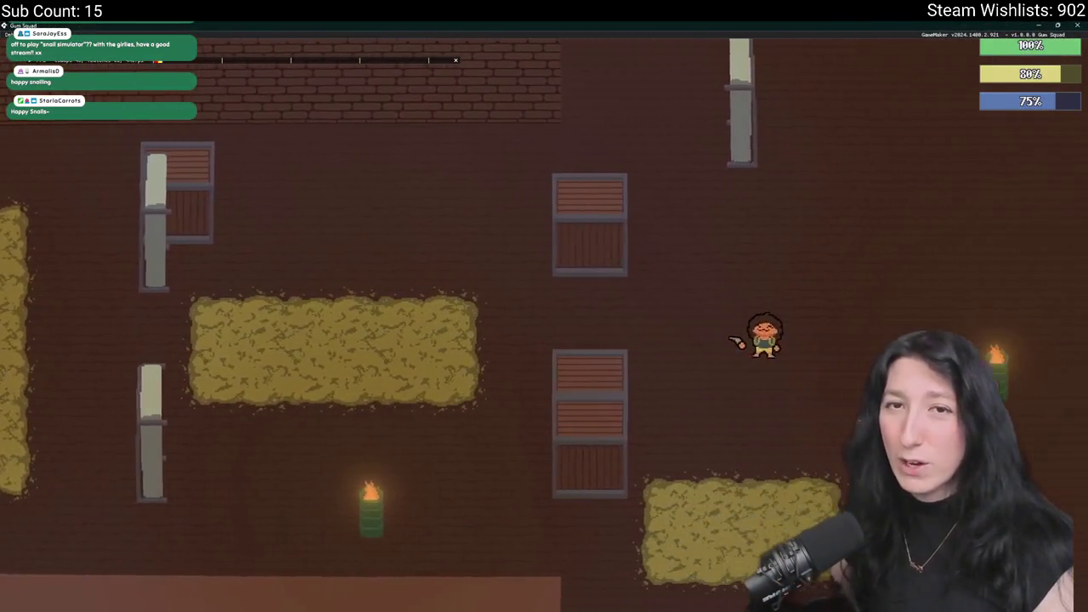
key("s")
key("w")
key("d")
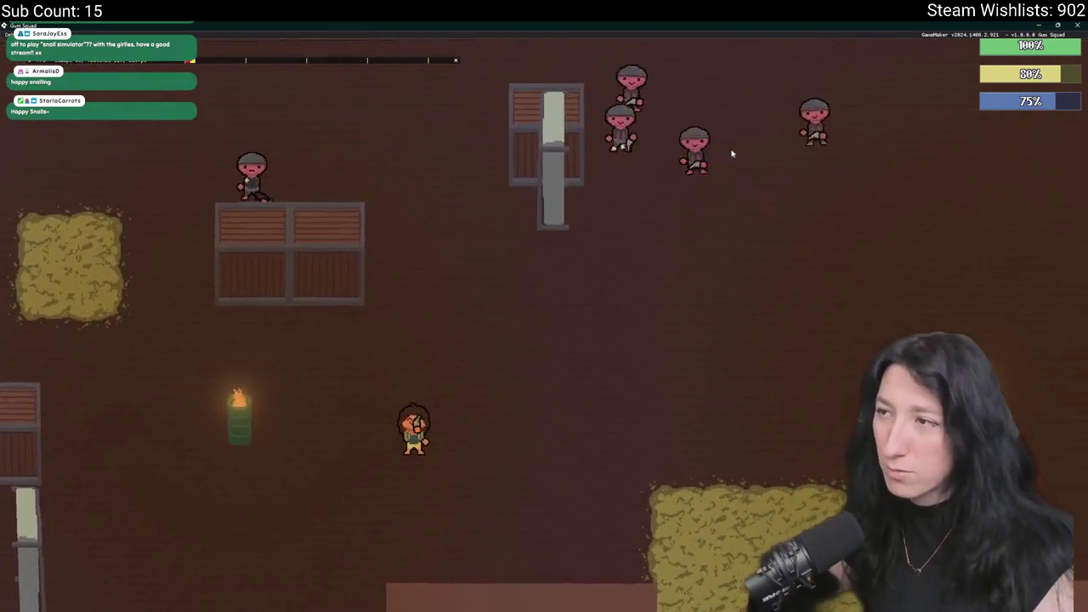
key("s")
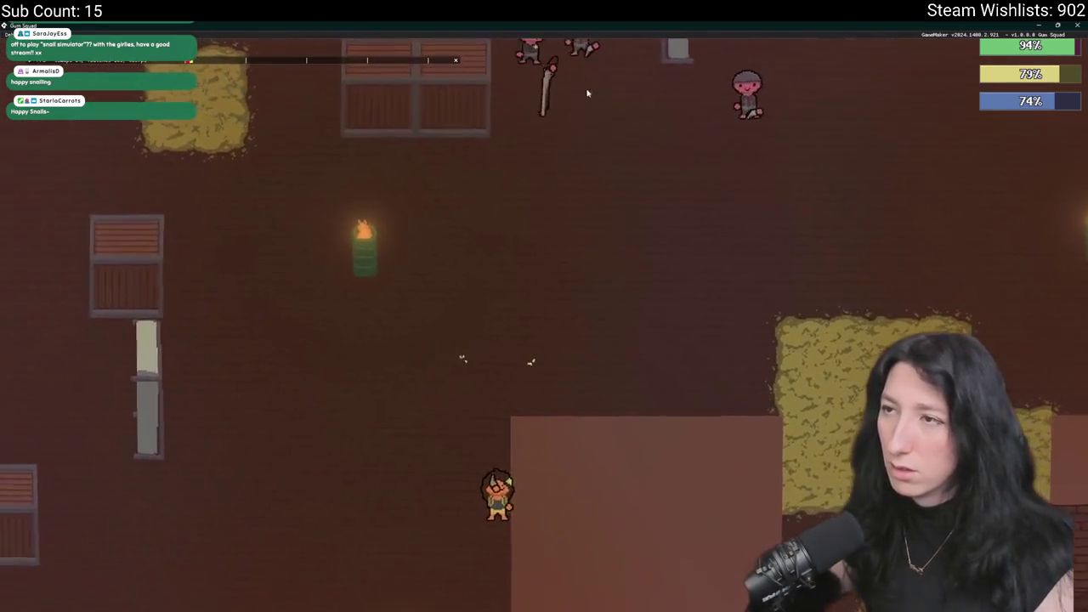
key("w")
key("a")
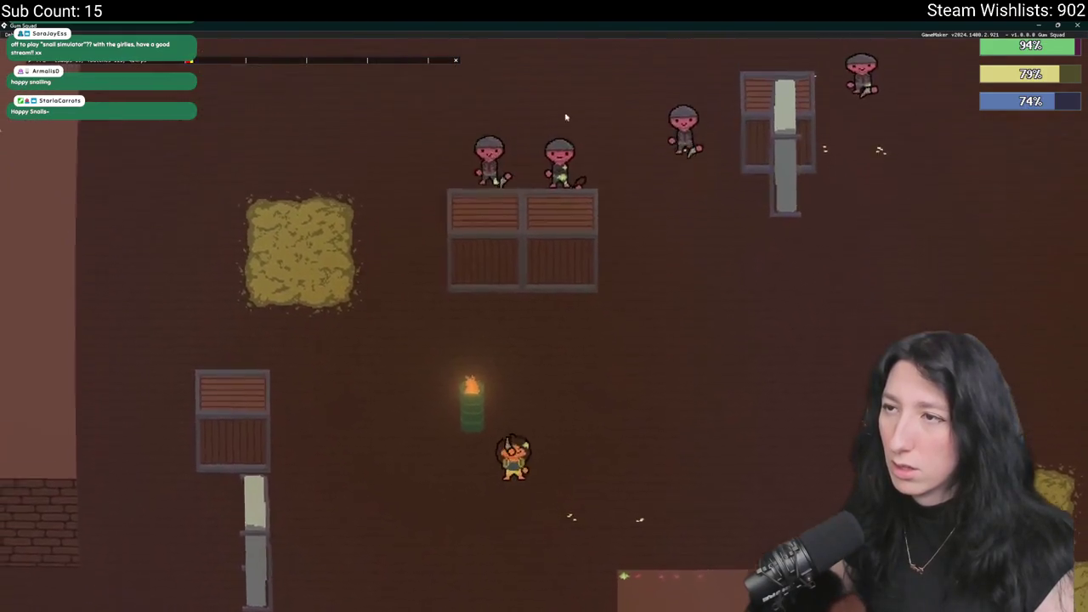
key("d")
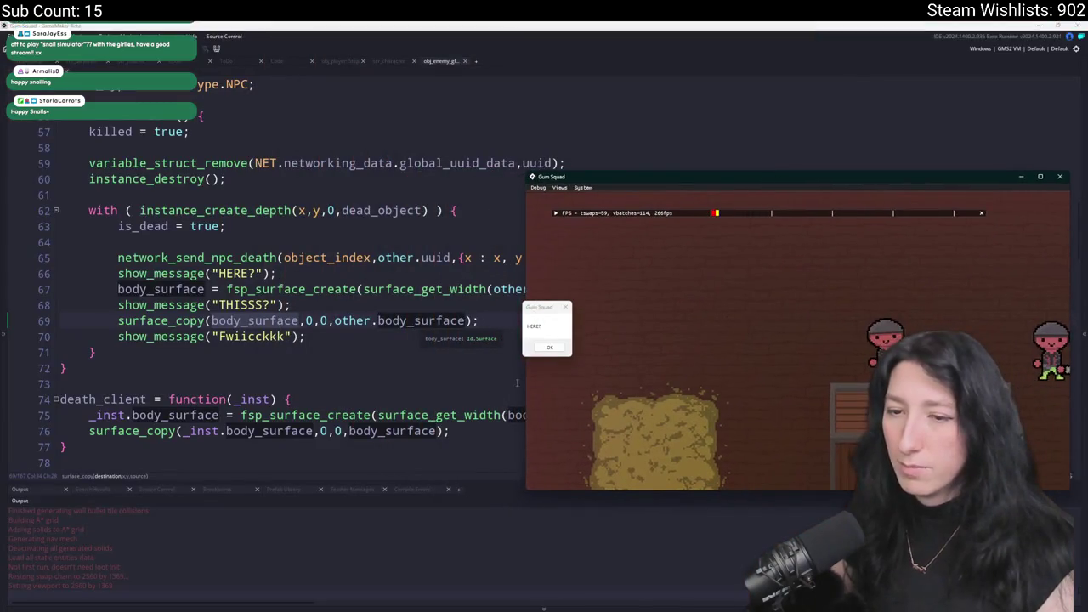
left_click(550, 348)
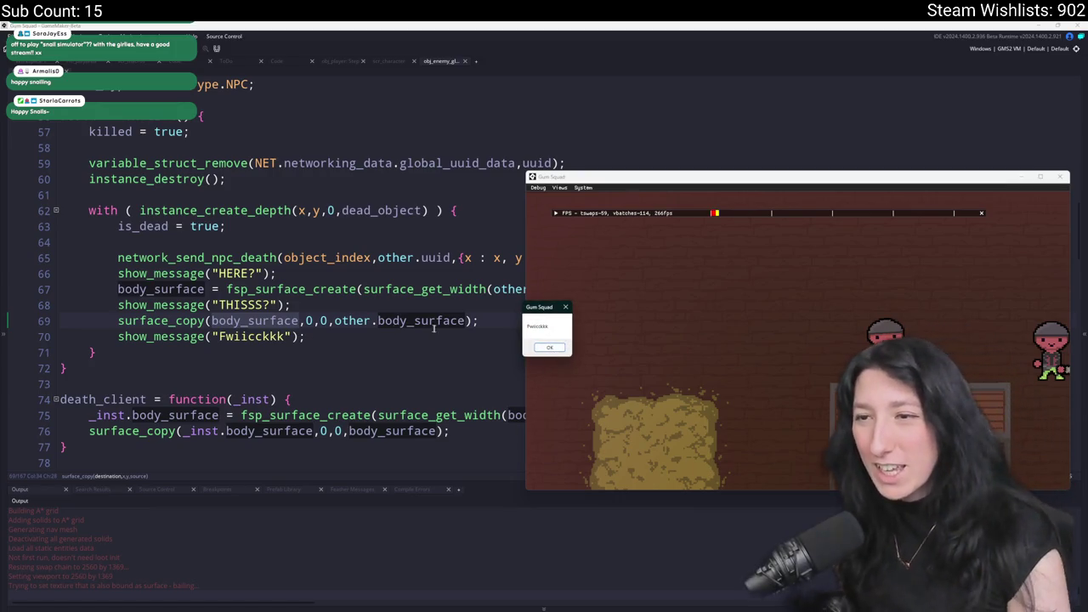
left_click(549, 348)
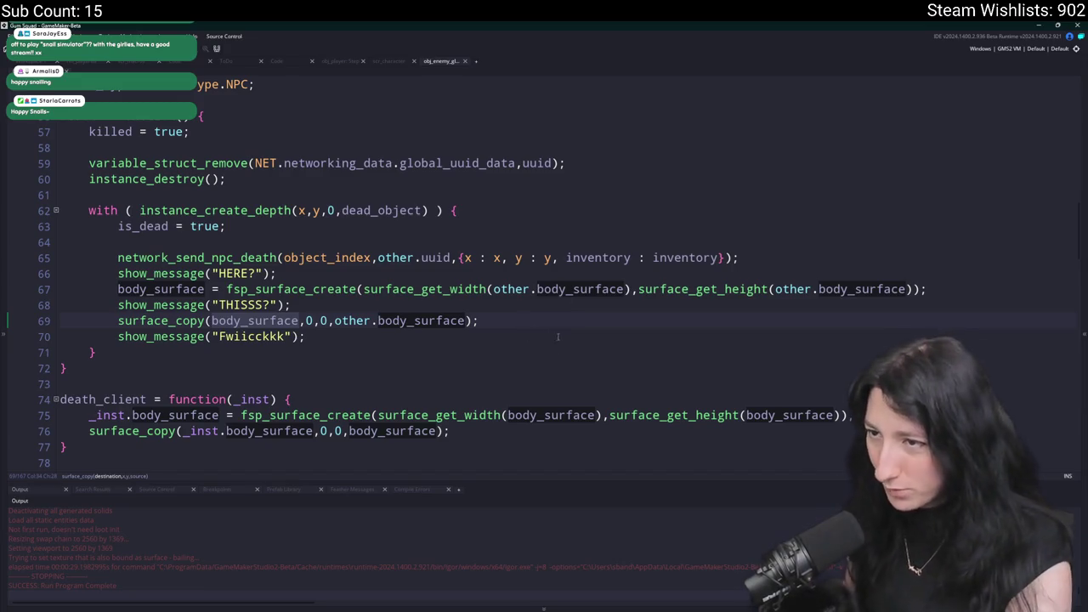
Delete the Fwiicckkk, THISSS? and HERE? show_message lines.
left_click_drag(558, 339, 575, 318)
key("BackSpace")
left_click(105, 294)
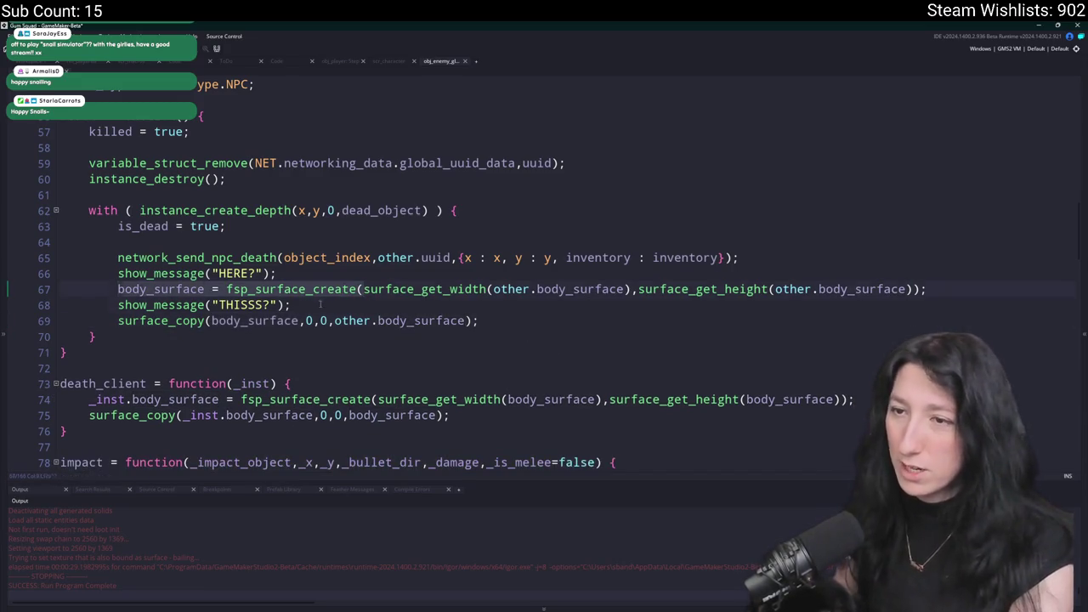
left_click_drag(320, 304, 79, 304)
key("BackSpace")
key("BackSpace")
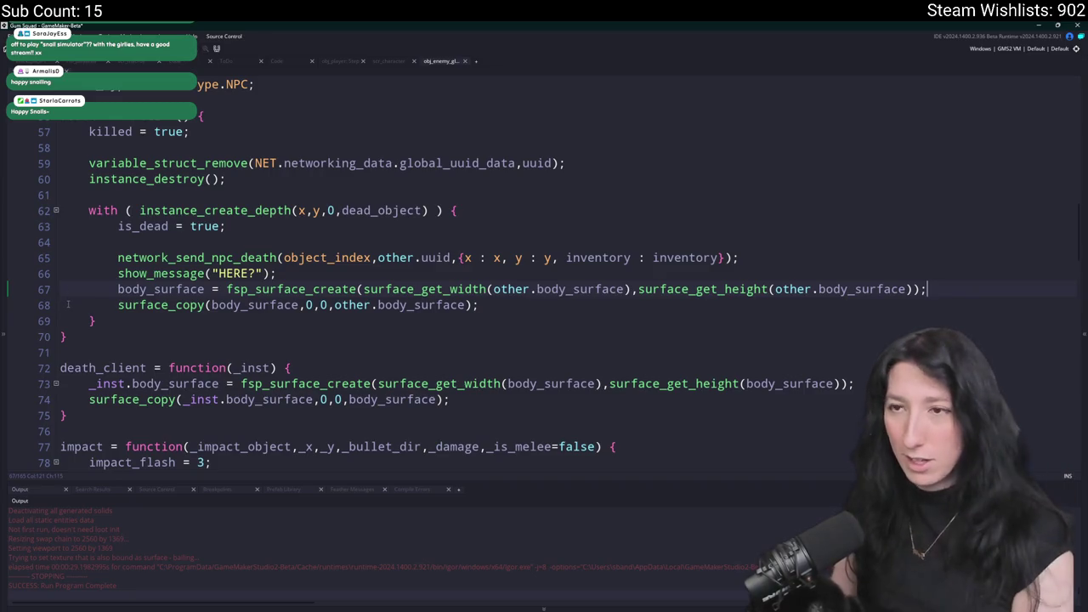
mouse_move(294, 277)
left_mouse_down()
mouse_move(76, 259)
mouse_move(61, 274)
left_mouse_up()
key("BackSpace")
key("BackSpace")
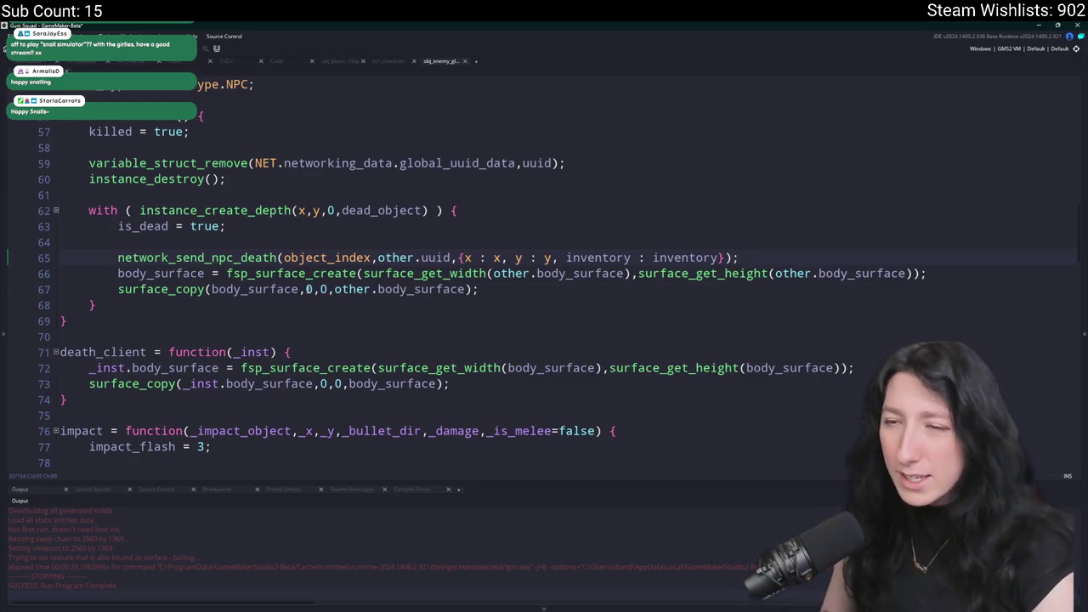
Inspect the body_surface and other.body_surface arguments of the surface_copy call.
double_click(295, 289)
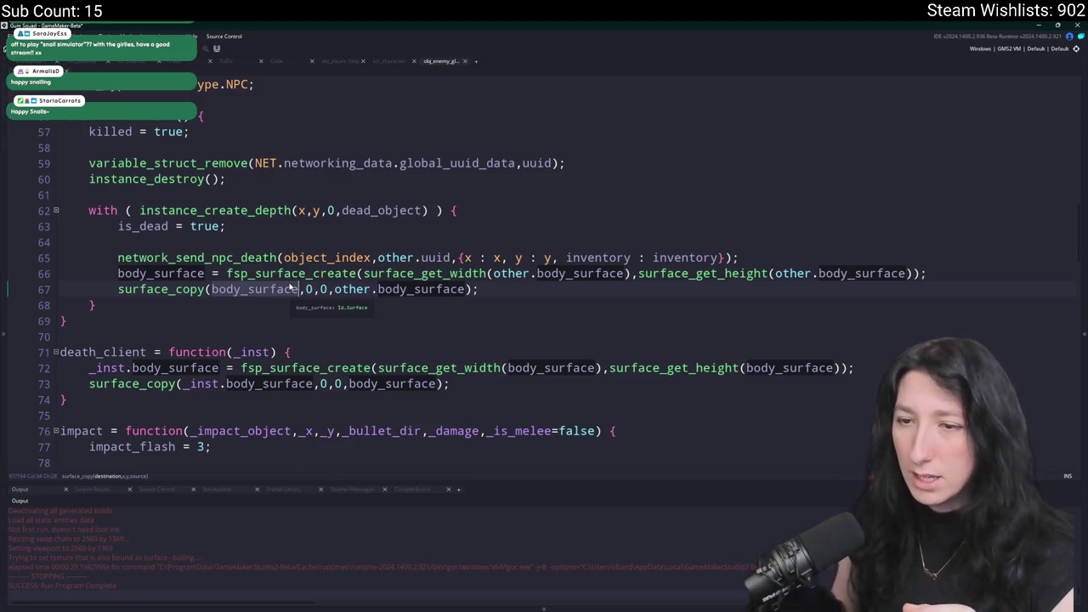
double_click(411, 287)
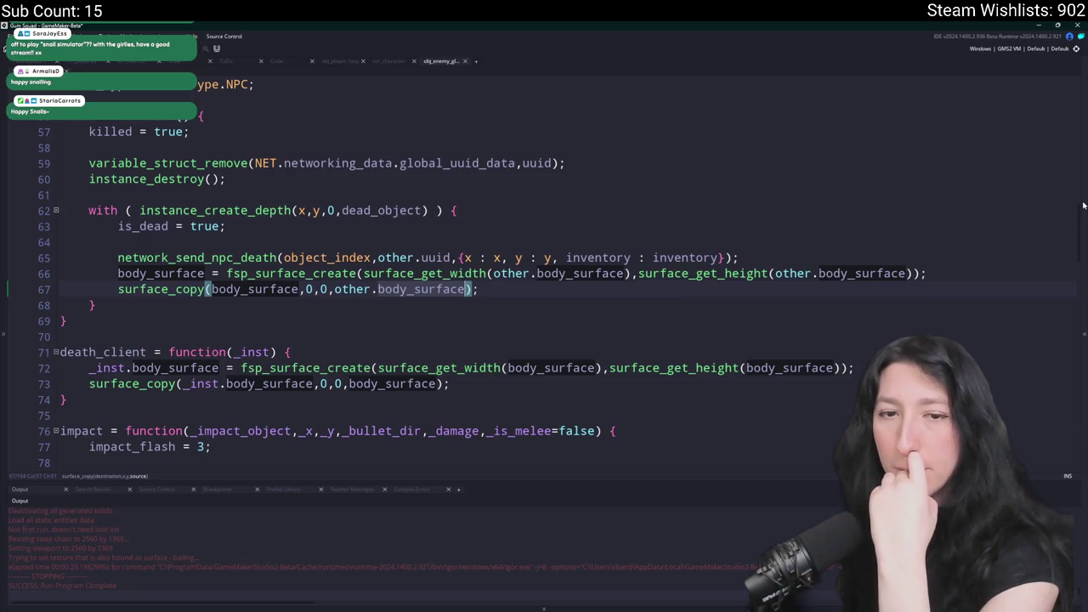
left_click(1084, 205)
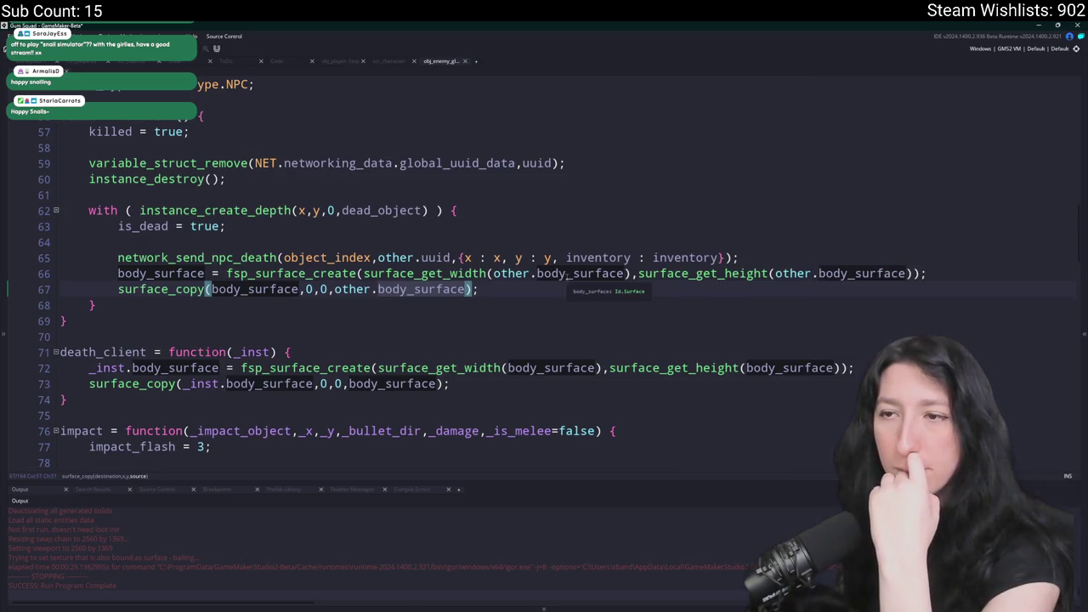
left_click(217, 290)
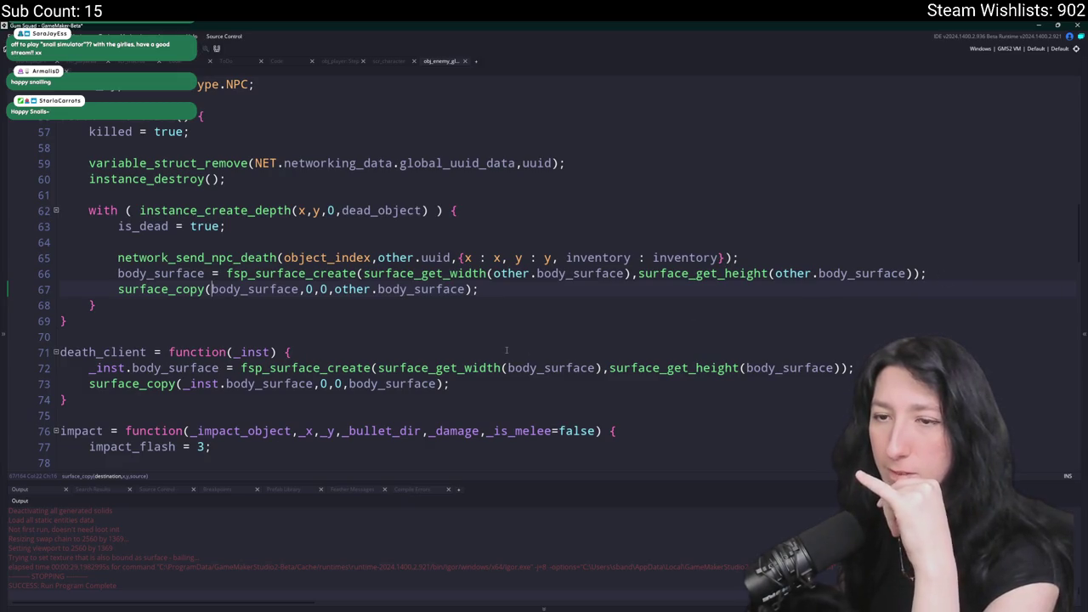
Insert a show_message line above surface_copy reporting surface_exists(body_surface) and other.body_surface.
type("\\")
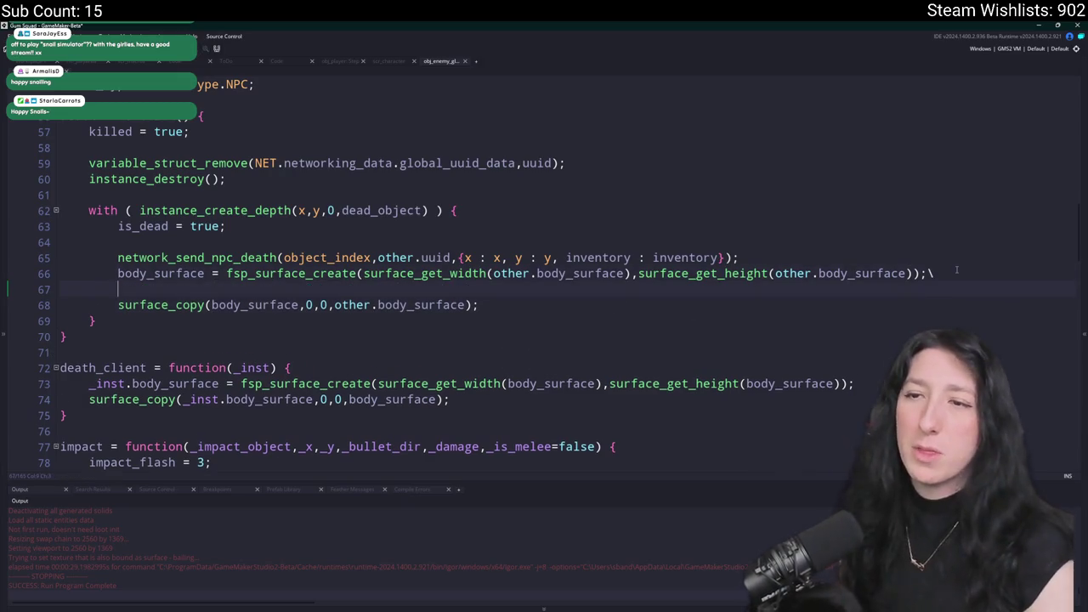
key("BackSpace")
key("Return")
type("sh")
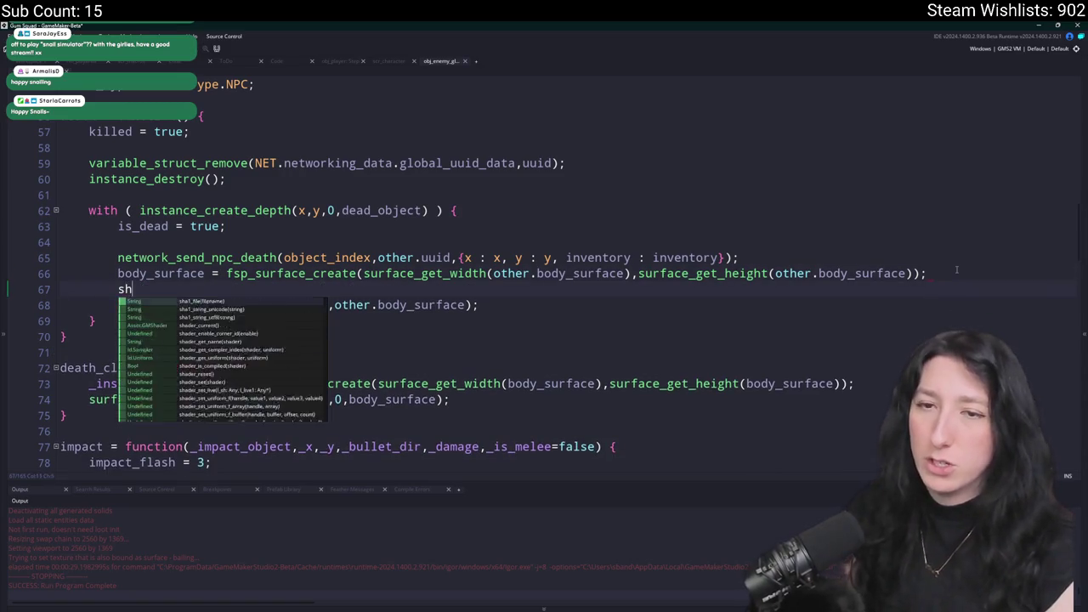
type("ow_message(surface_ex")
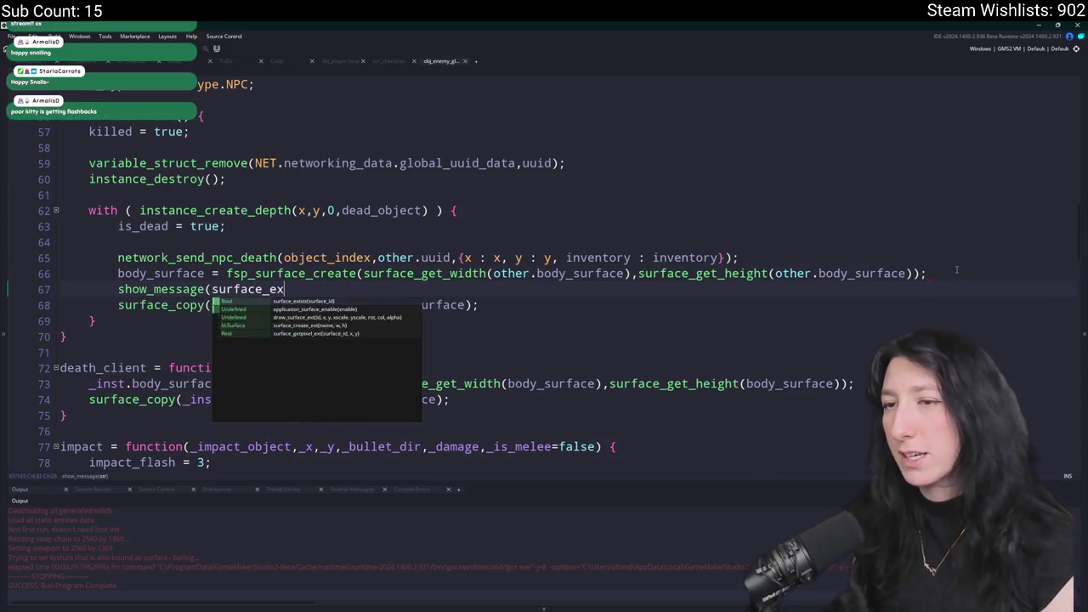
type("ists(body_surface),")
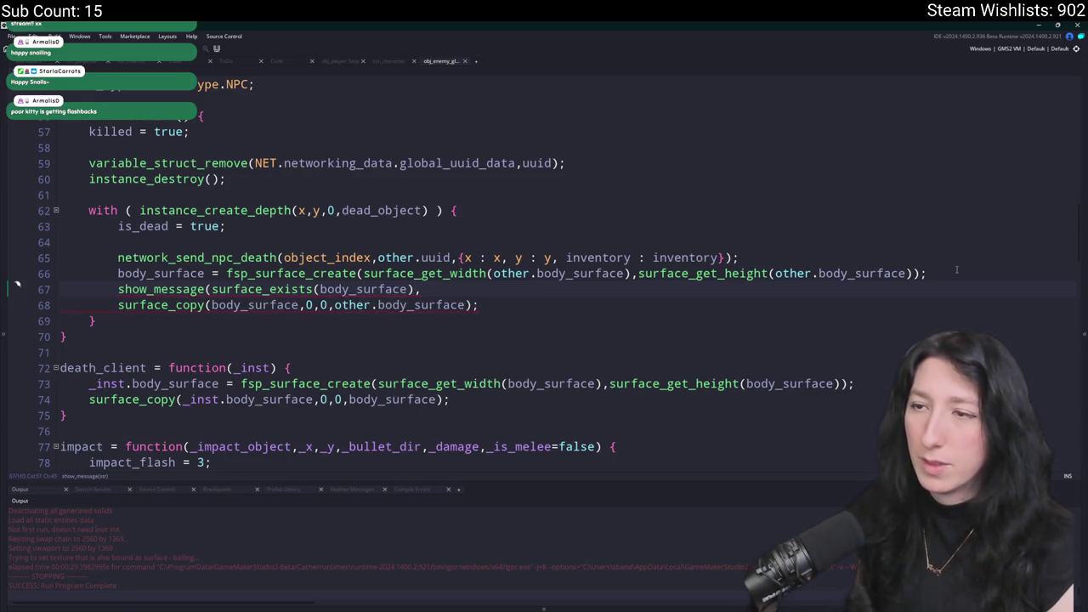
type("other.body_surfac")
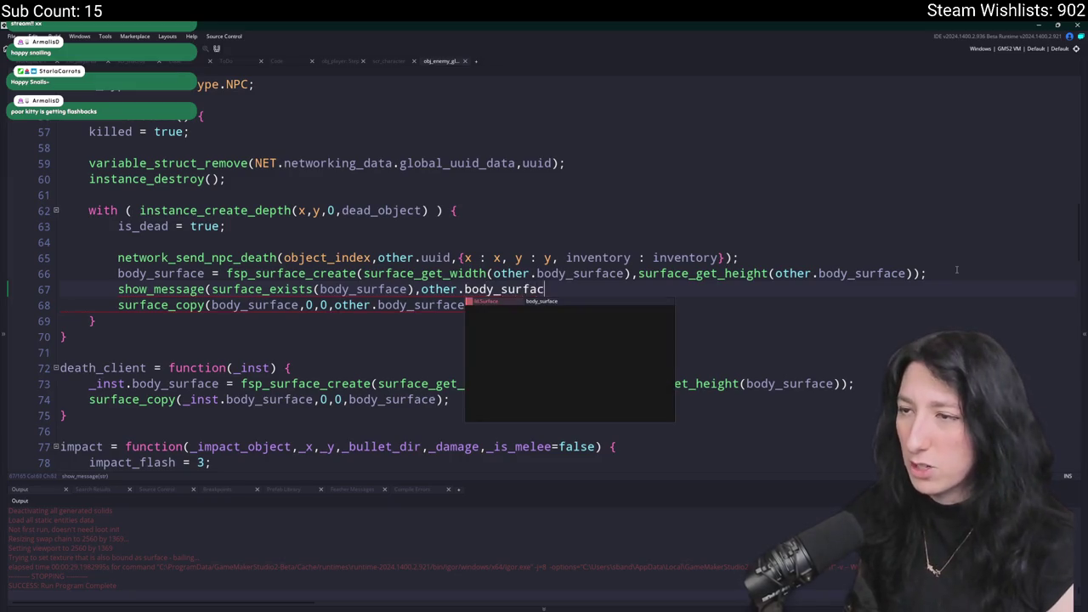
type("e));")
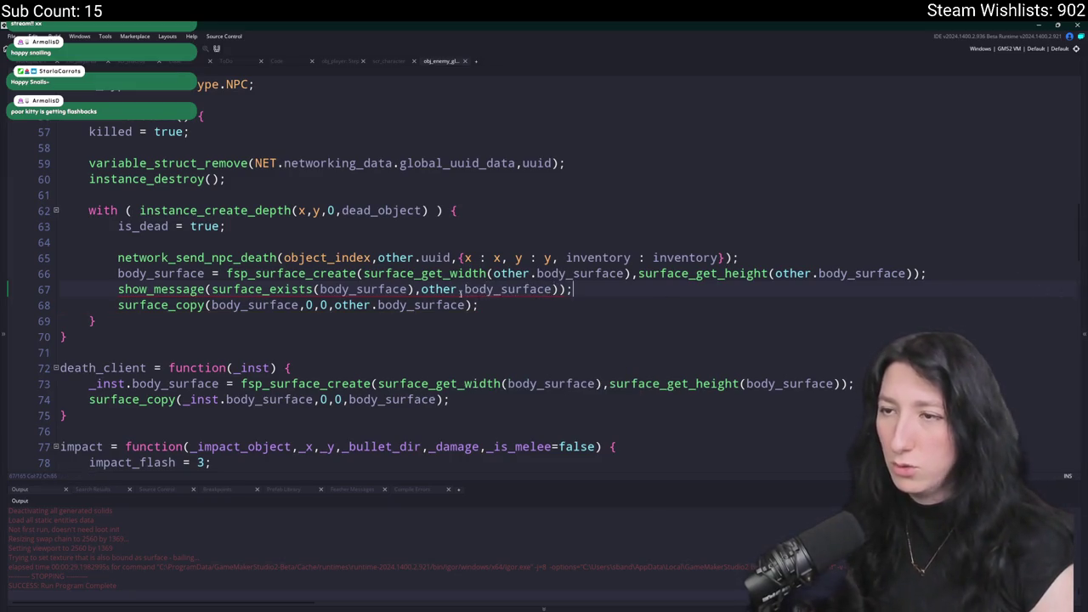
left_click(553, 289)
type(")")
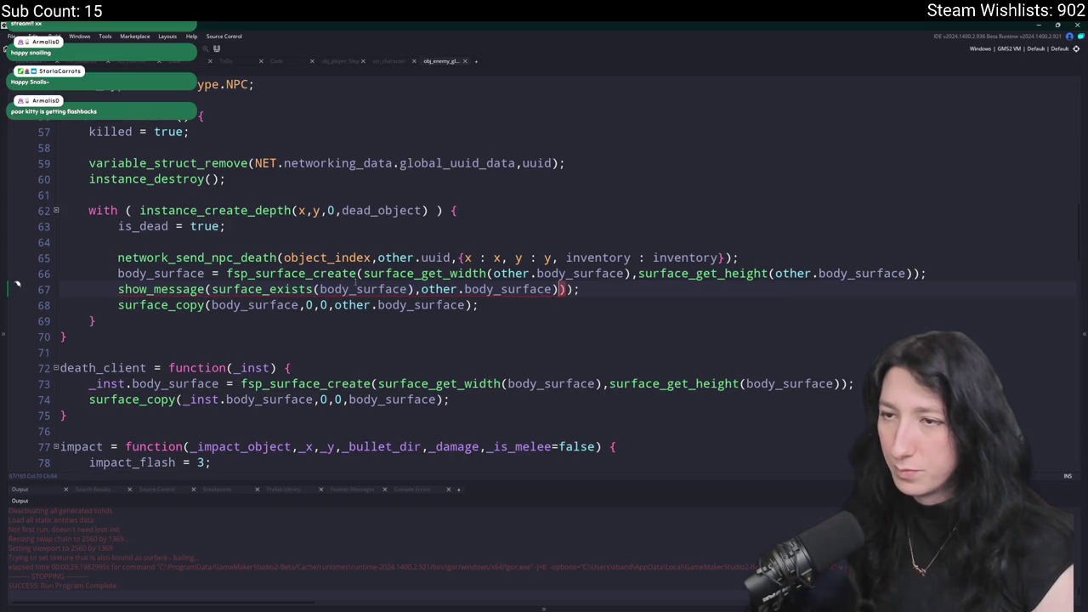
Add a second surface_exists check and both surface ids to the message, then run the game.
left_click(208, 289)
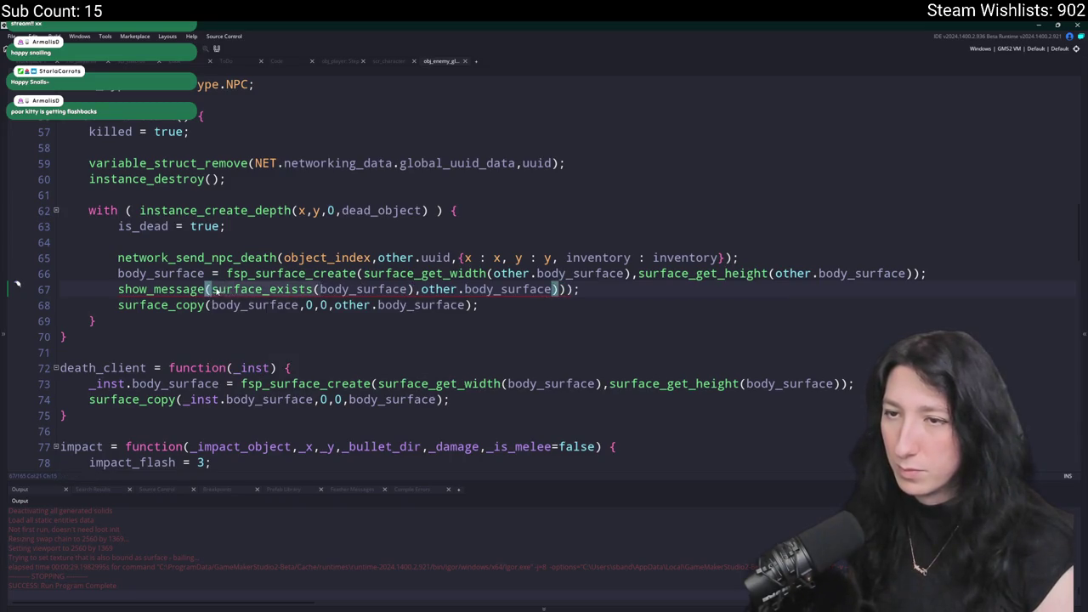
left_click(411, 290)
key("Right")
type("surface_exists(body_surface)")
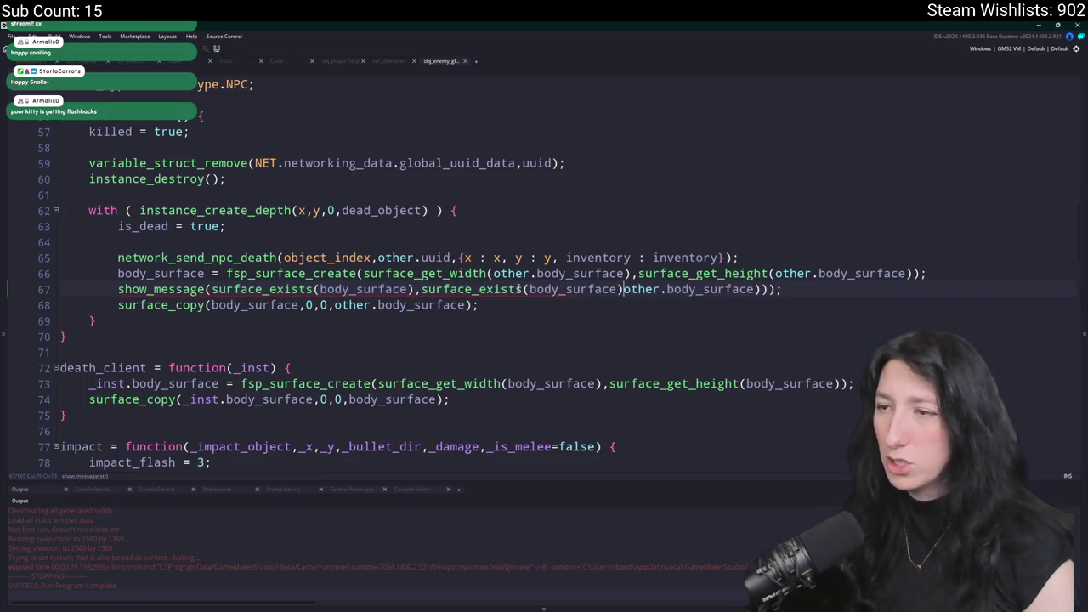
key("BackSpace")
key("BackSpace")
key("BackSpace")
key("BackSpace")
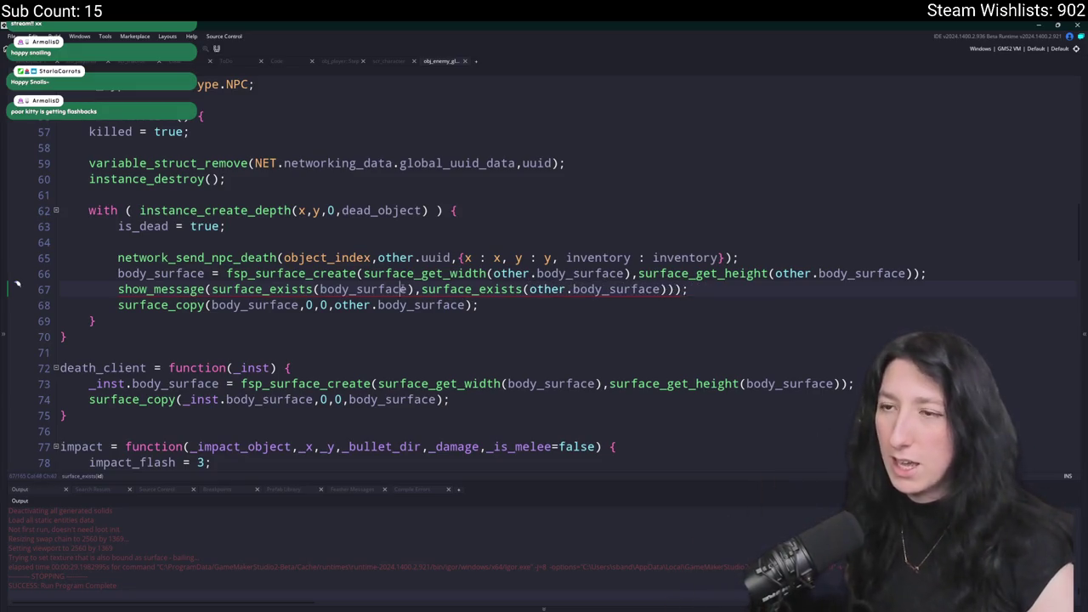
left_click(677, 290)
key("BackSpace")
type(",body_surface,body_surface")
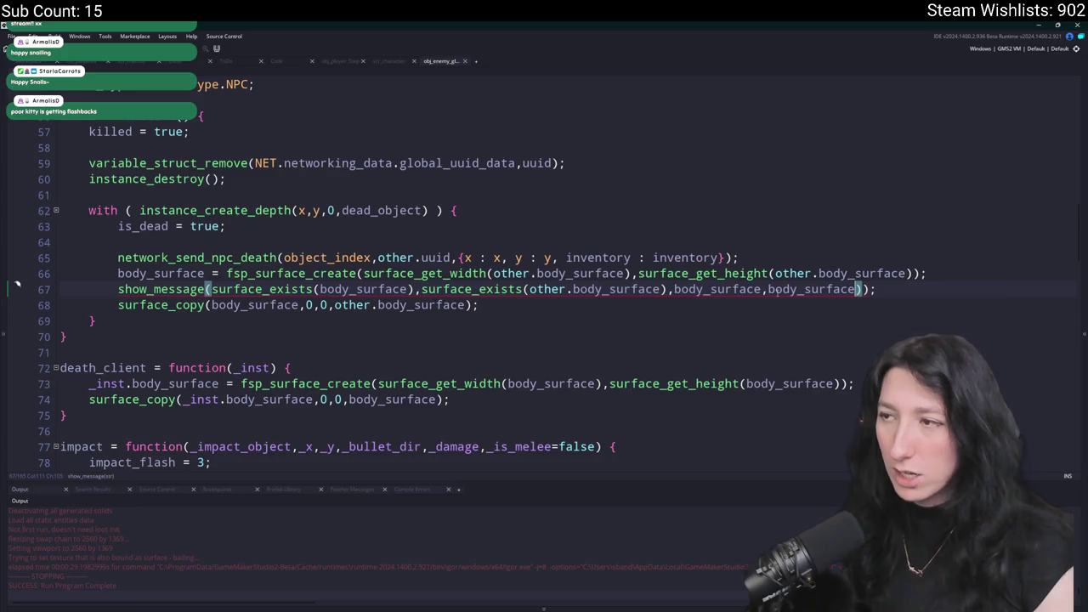
type("other.")
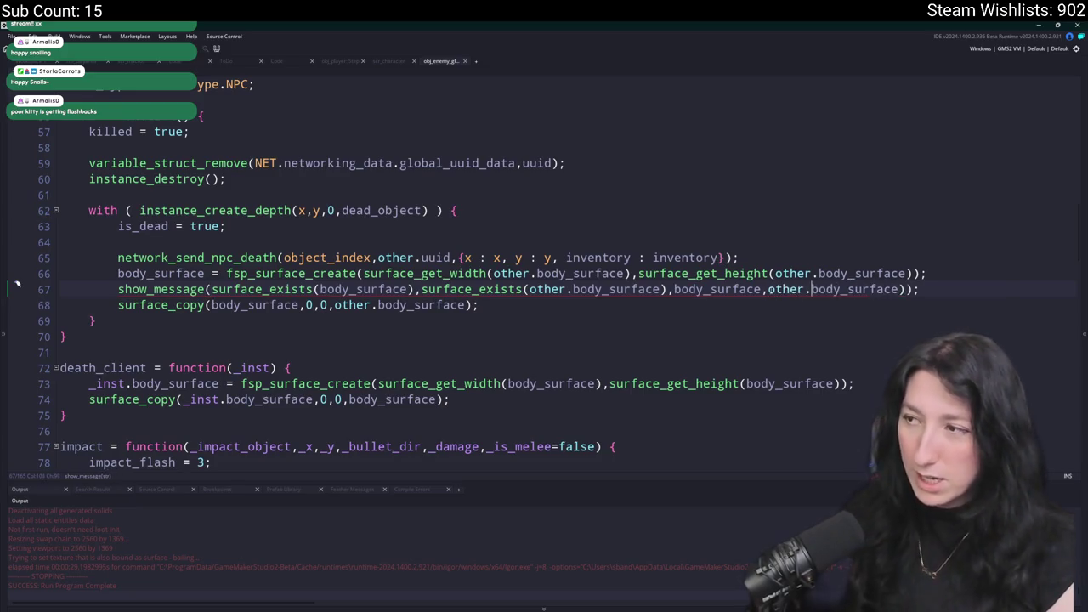
type("[")
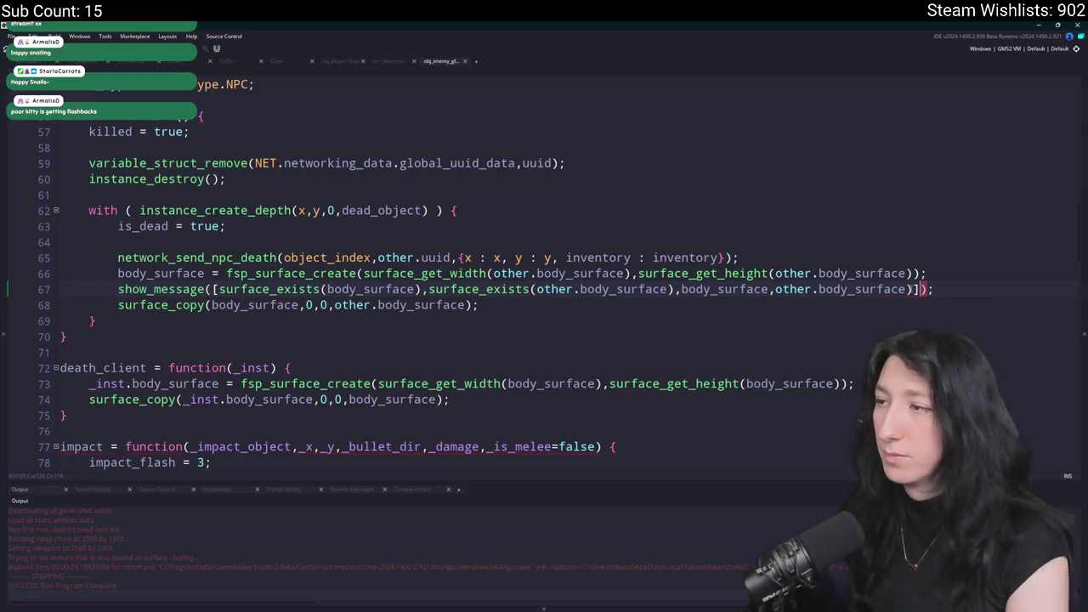
key("F5")
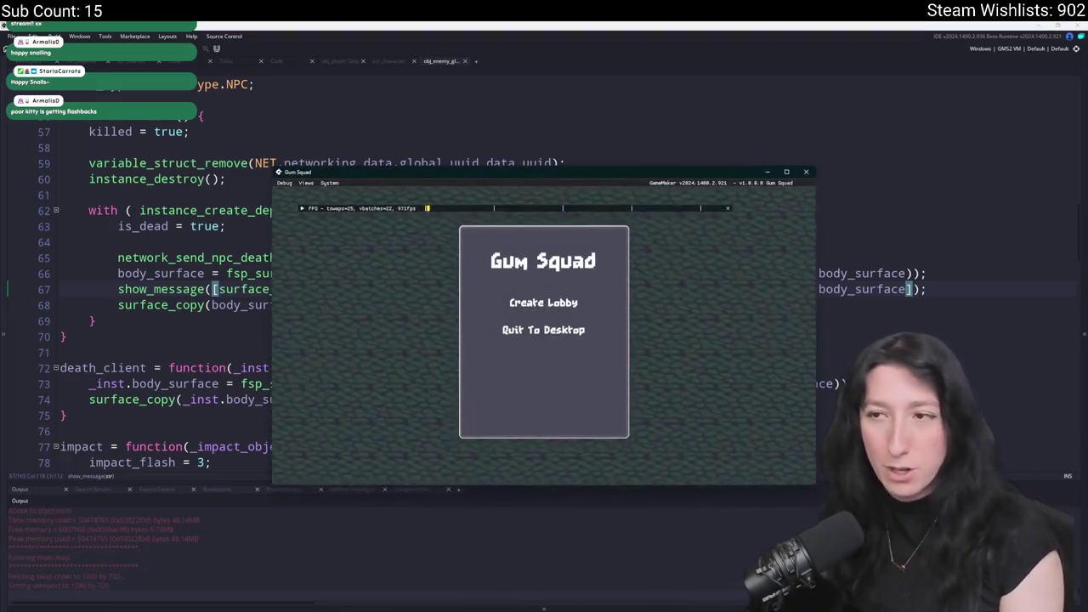
Create a lobby, walk to the enemies and shoot them, then restore the game into a window.
left_click(493, 300)
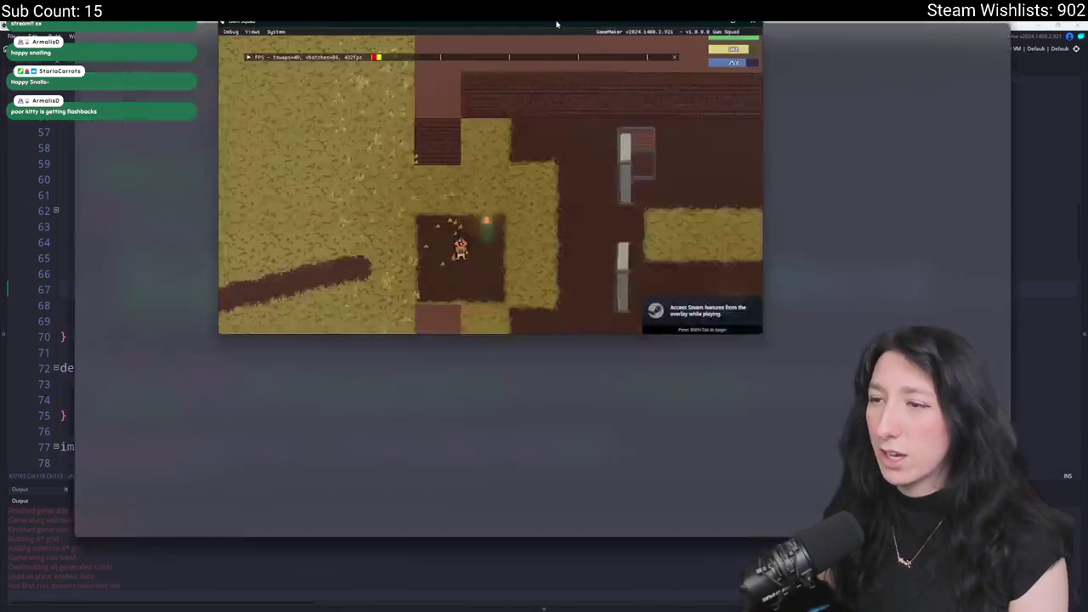
key("d")
key("w")
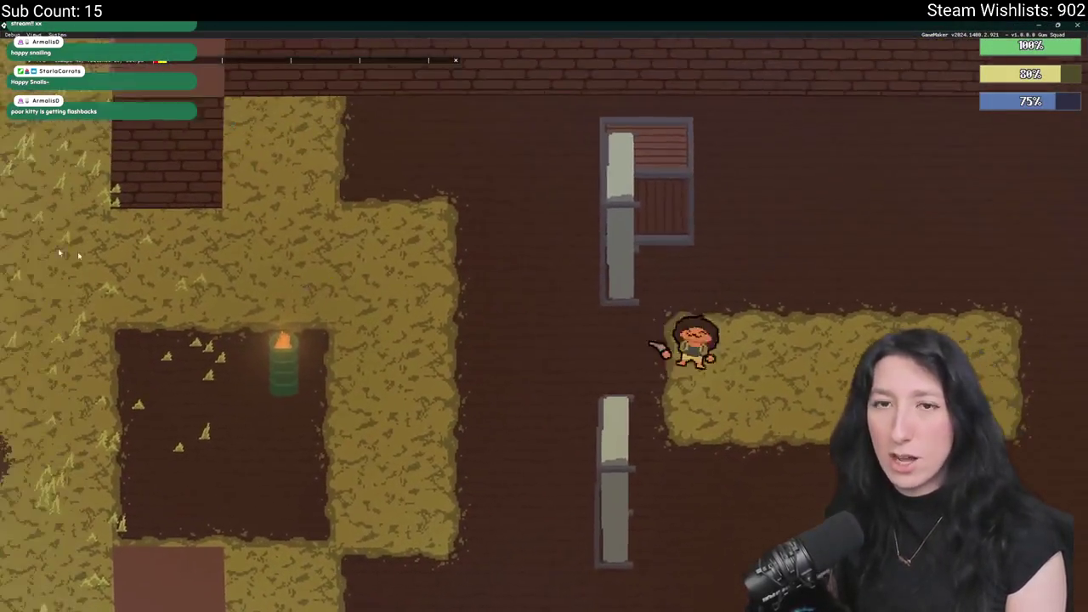
key("d")
key("w")
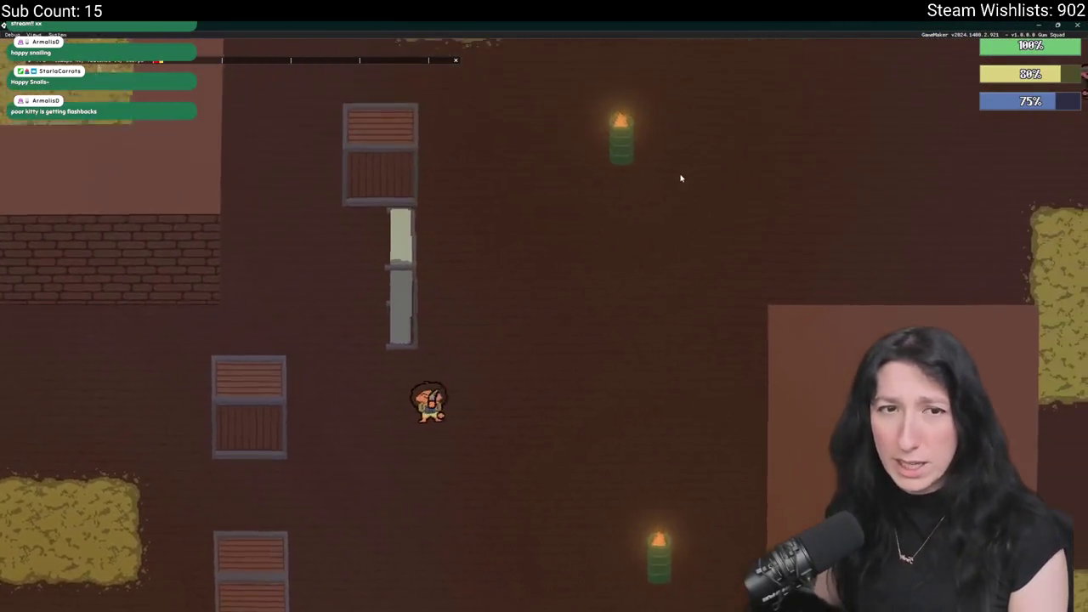
key("d")
key("w")
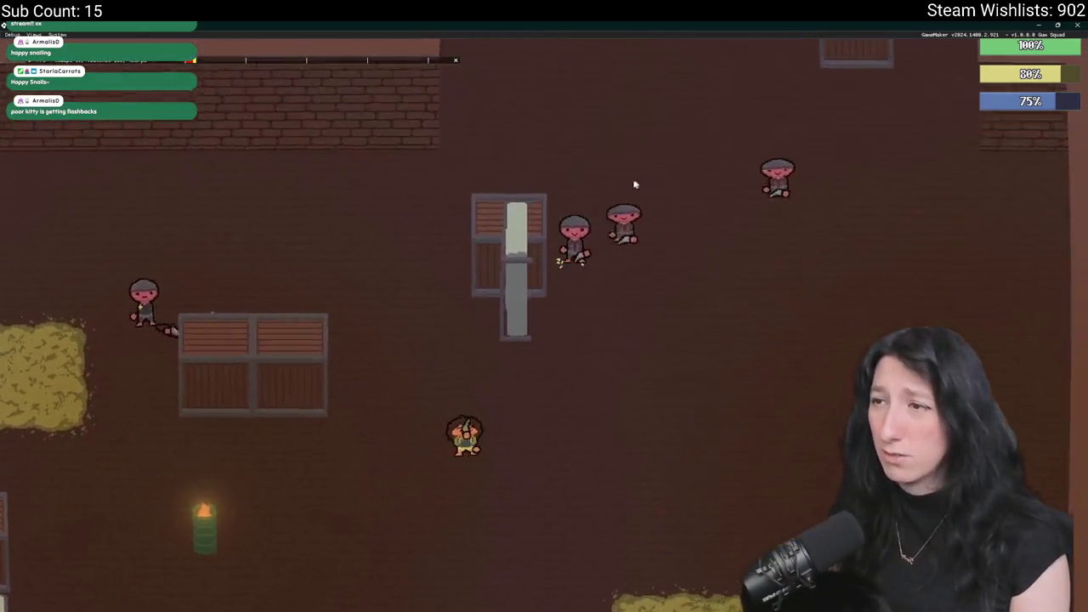
key("d")
left_click(557, 200)
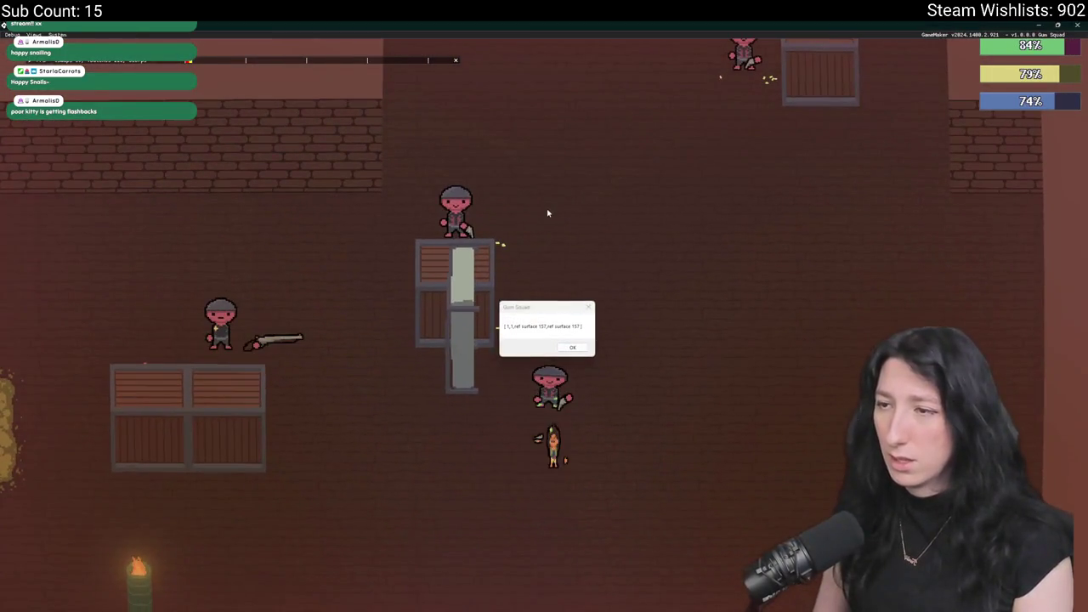
double_click(542, 24)
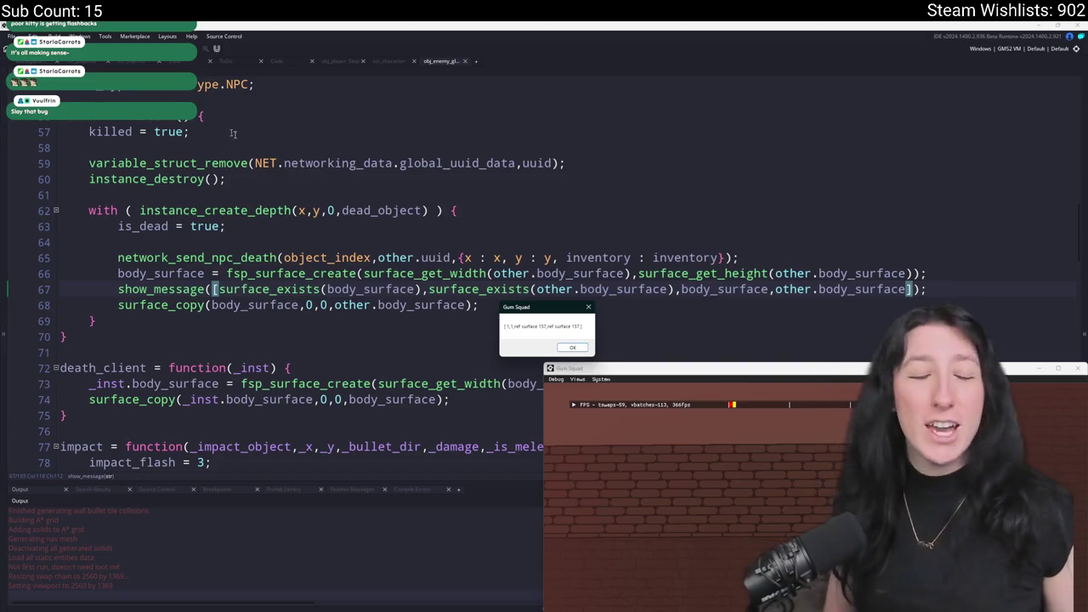
Go back to obj_enemy_glummer's events and open its Clean Up event code.
left_click(319, 178)
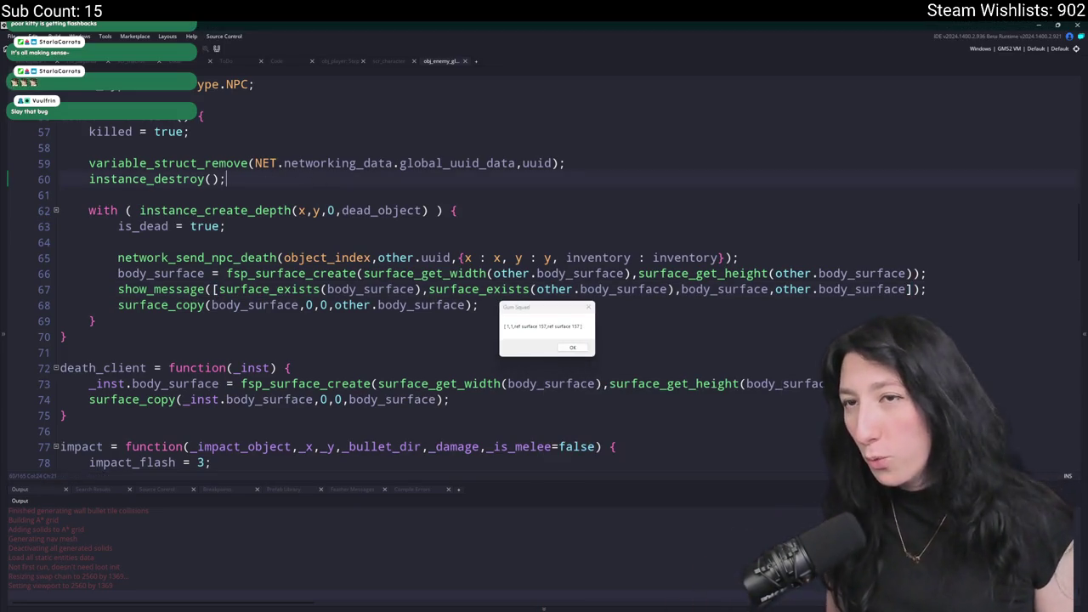
key("ctrl+Tab")
double_click(225, 231)
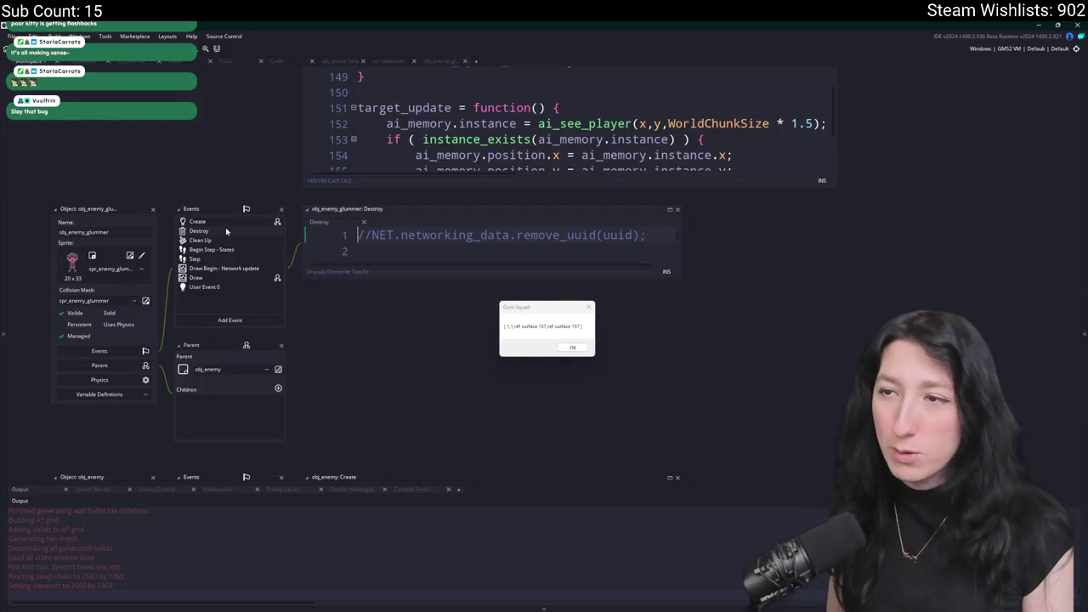
left_click_drag(547, 307, 865, 265)
left_click(517, 294)
scroll(457, 285, "down", 1)
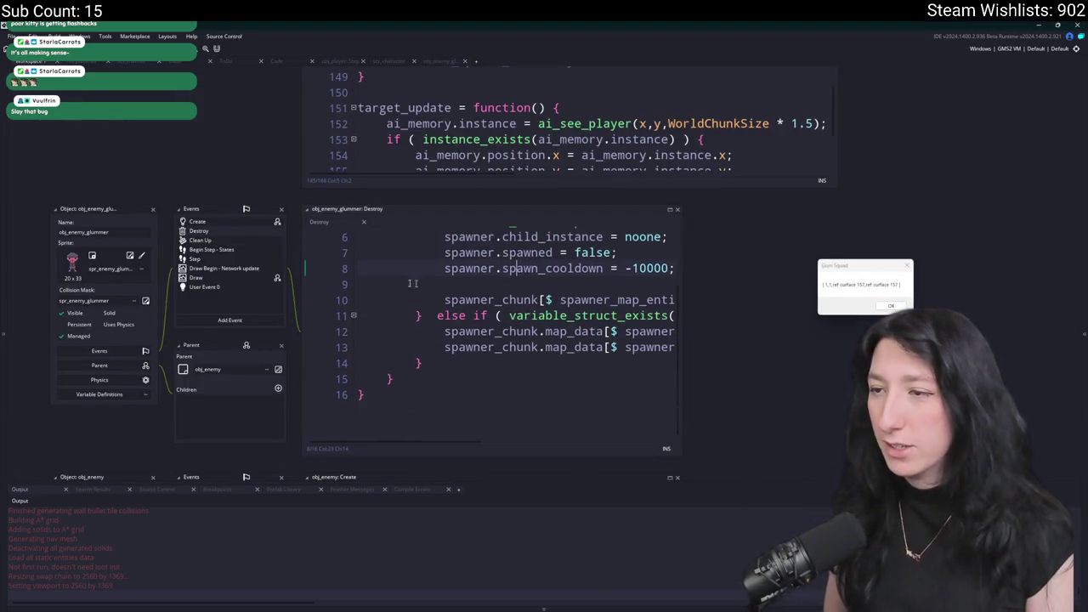
double_click(246, 242)
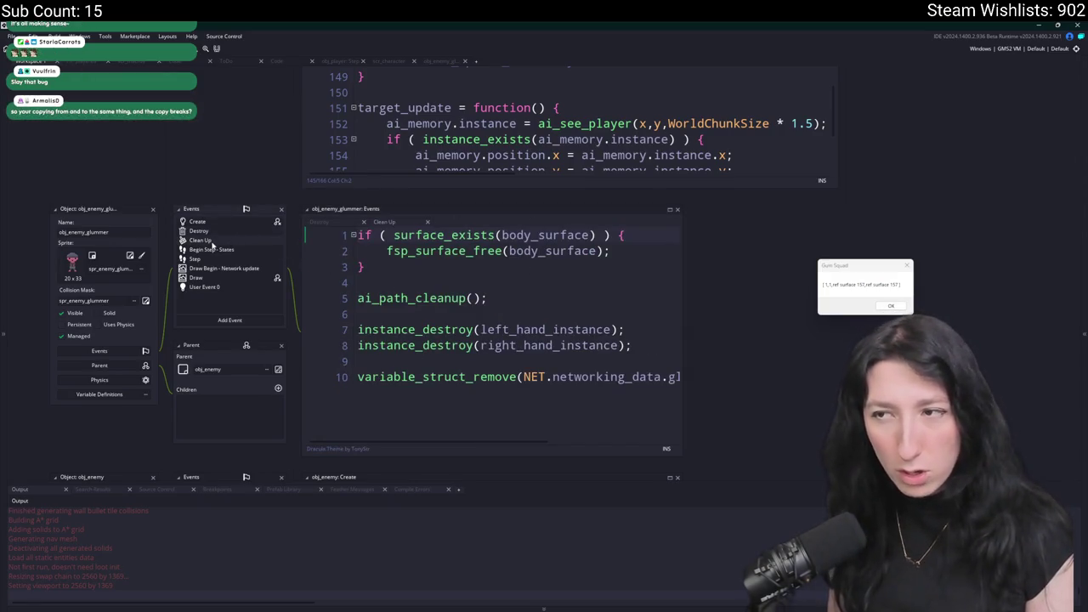
Add show_message("DID WE CALL THIS?") after the free block and relaunch the game.
key("Return")
type("show_")
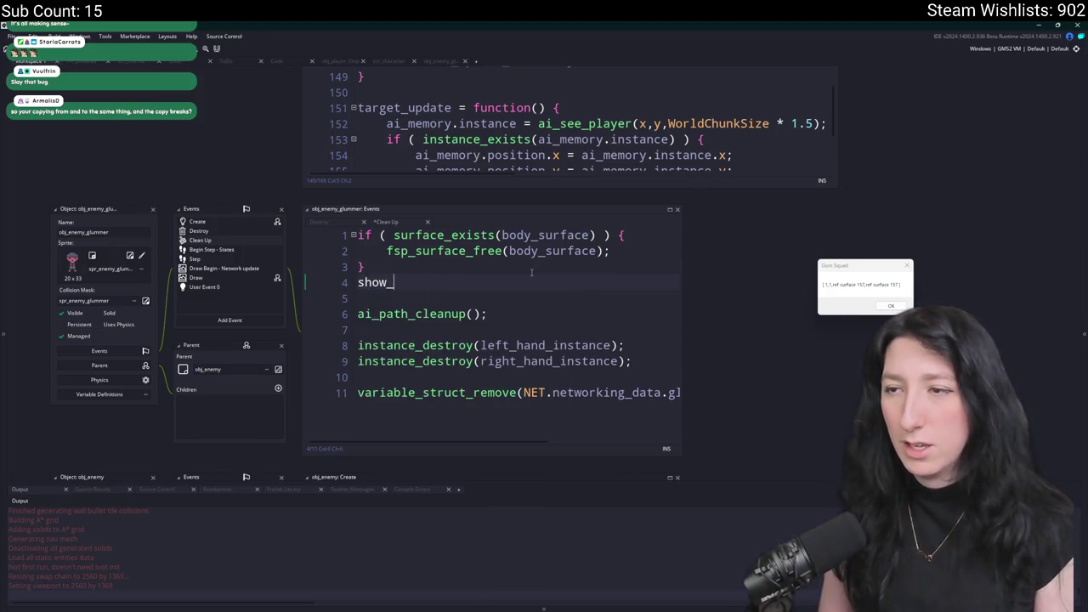
type("\"DImessage(\"DID WE C")
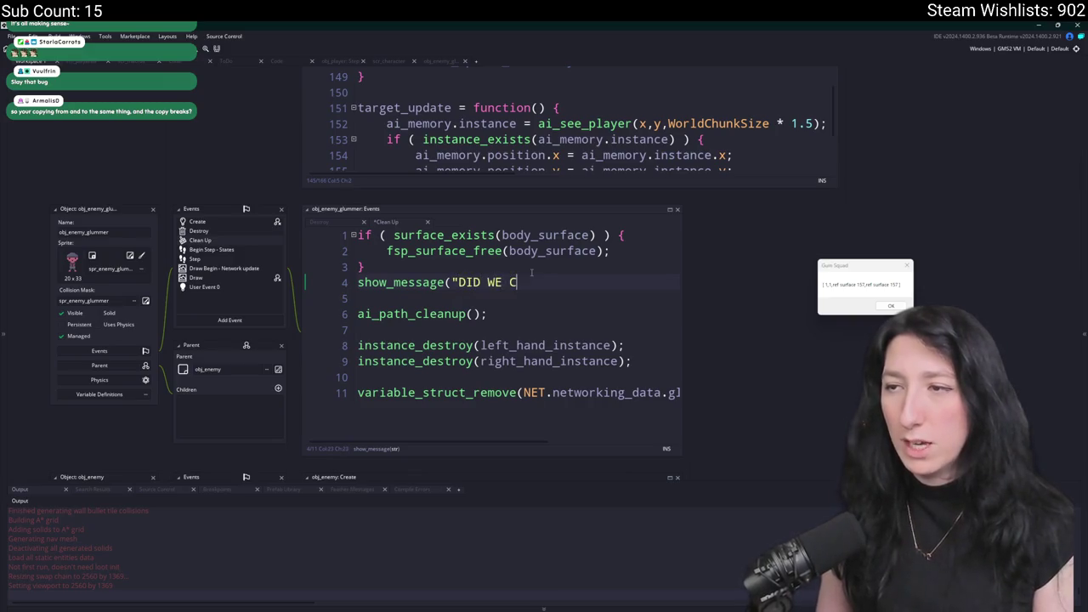
type(");")
key("F5")
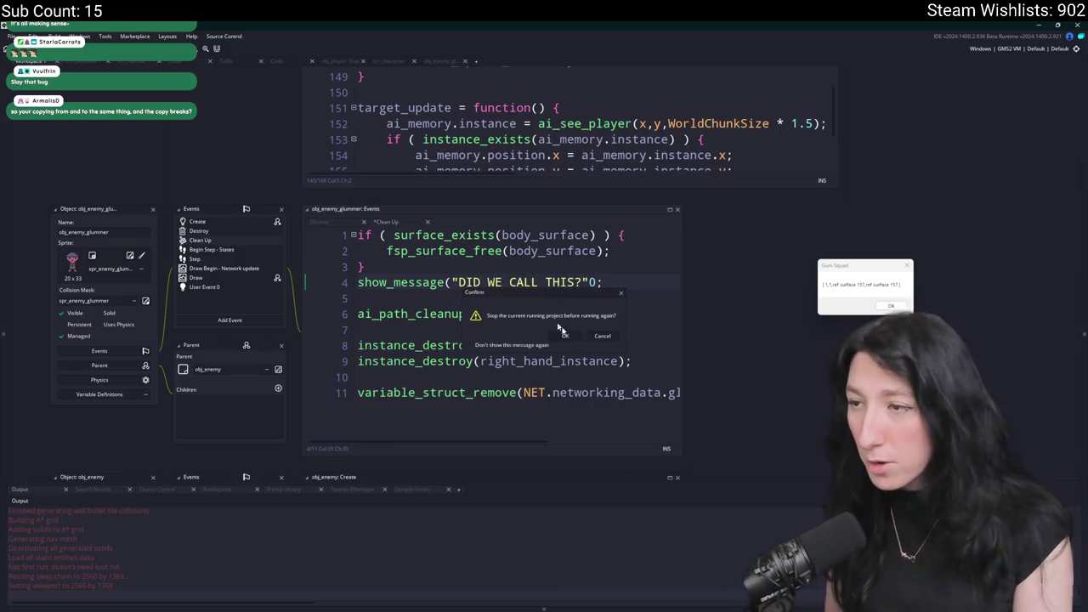
left_click(574, 337)
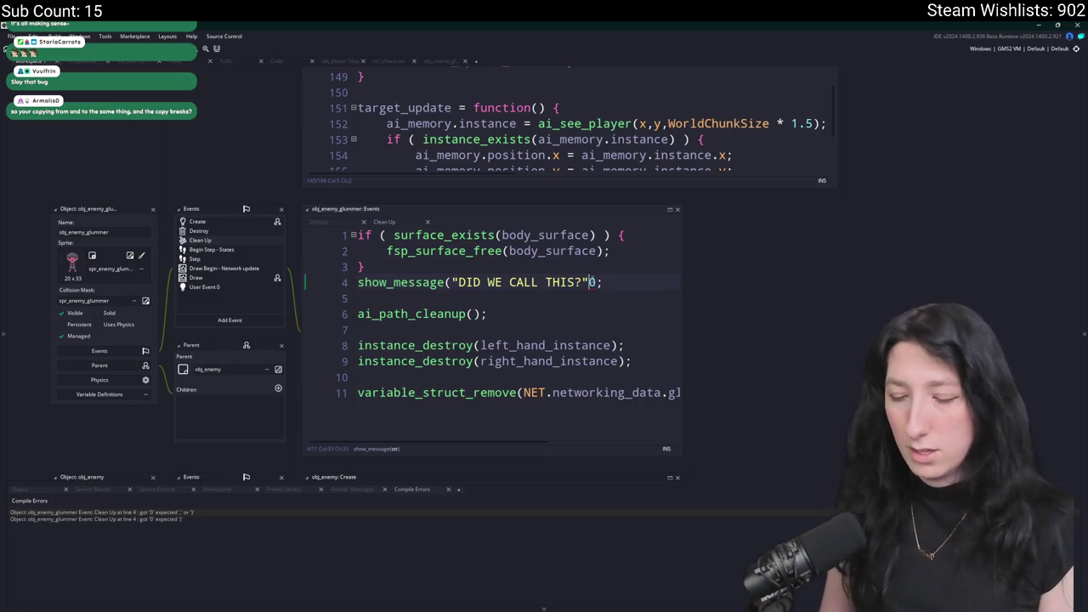
left_click(517, 282)
type(")")
key("F5")
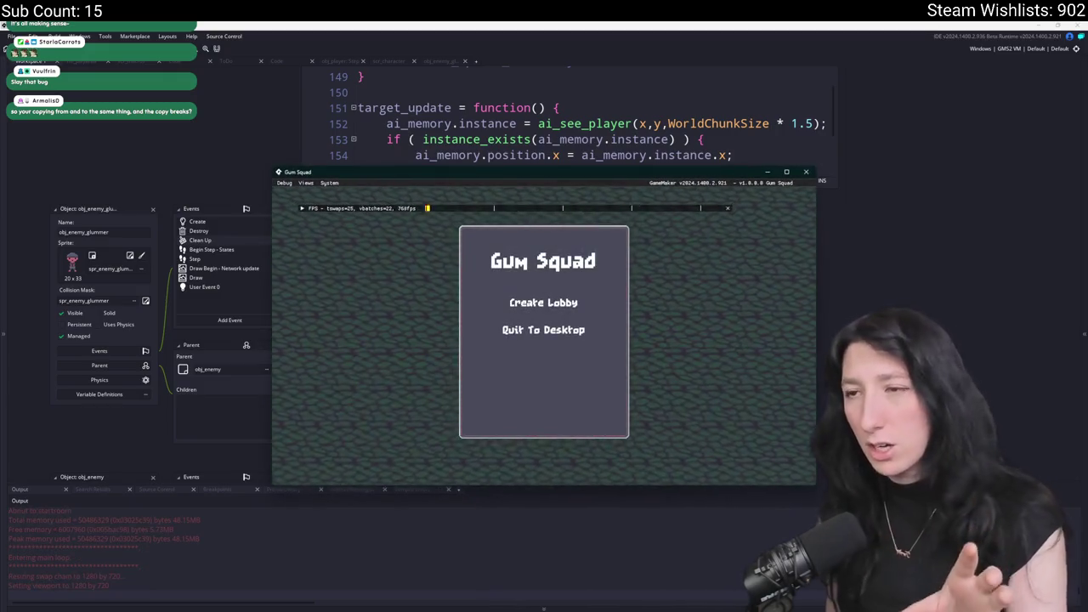
Create a lobby and fight through the level until an enemy dies.
left_click(529, 300)
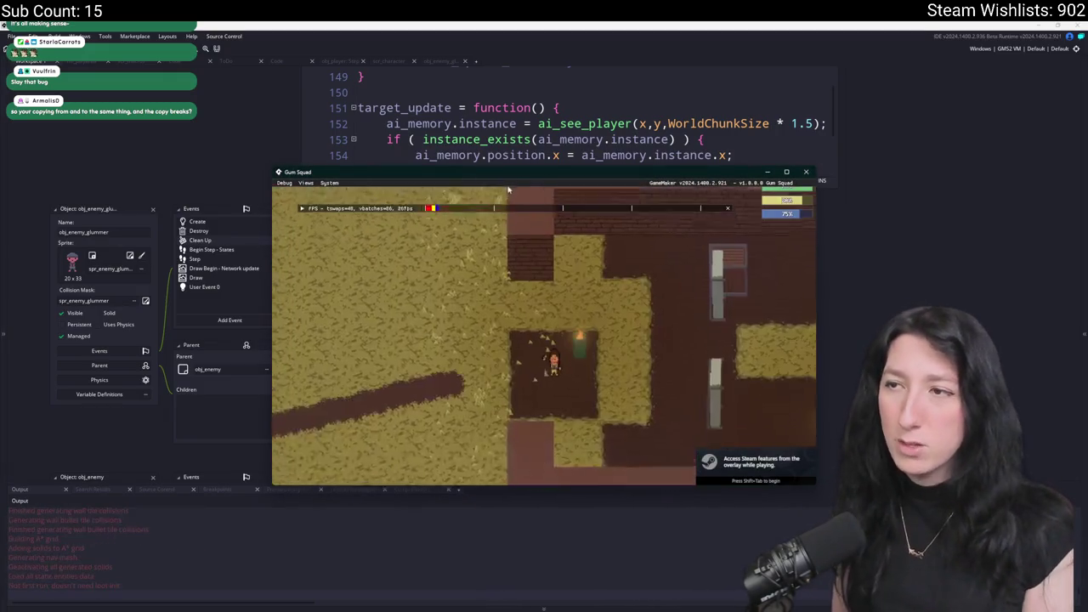
key("d")
key("s")
key("Tab")
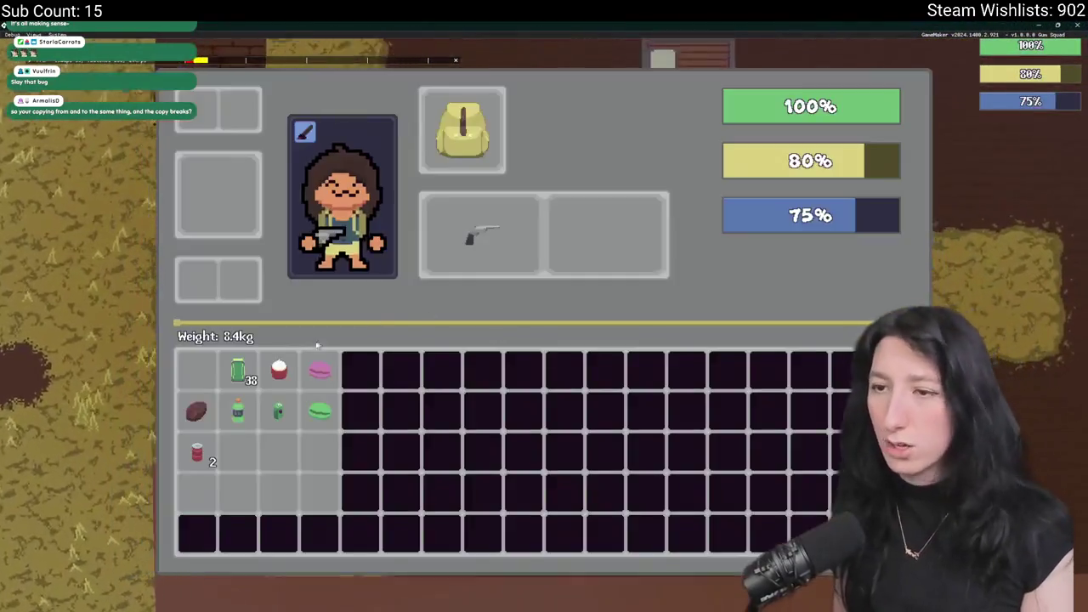
key("Tab")
key("w")
key("d")
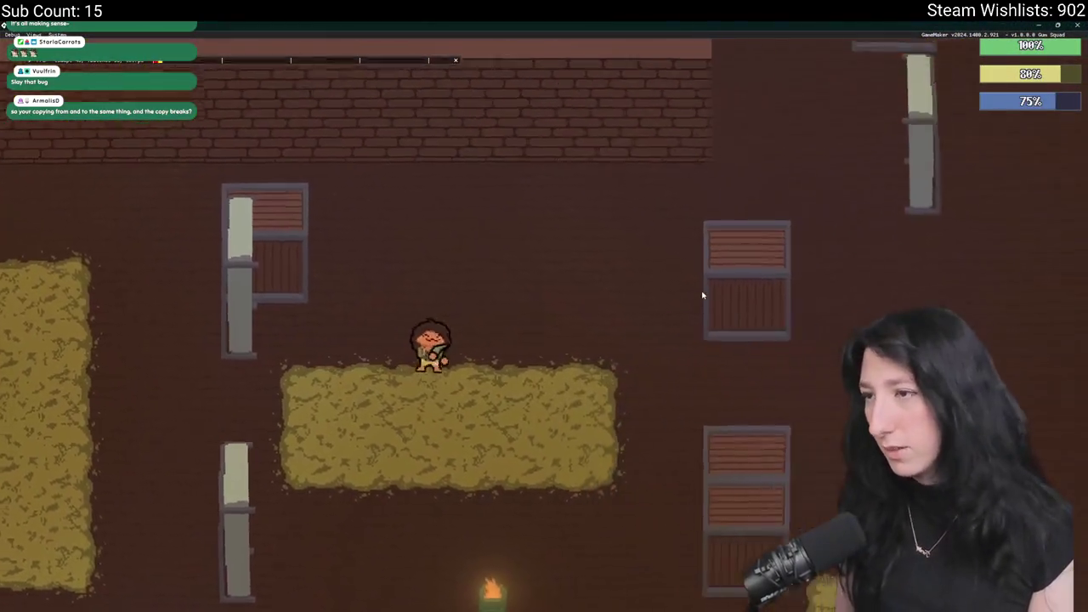
key("w")
key("d")
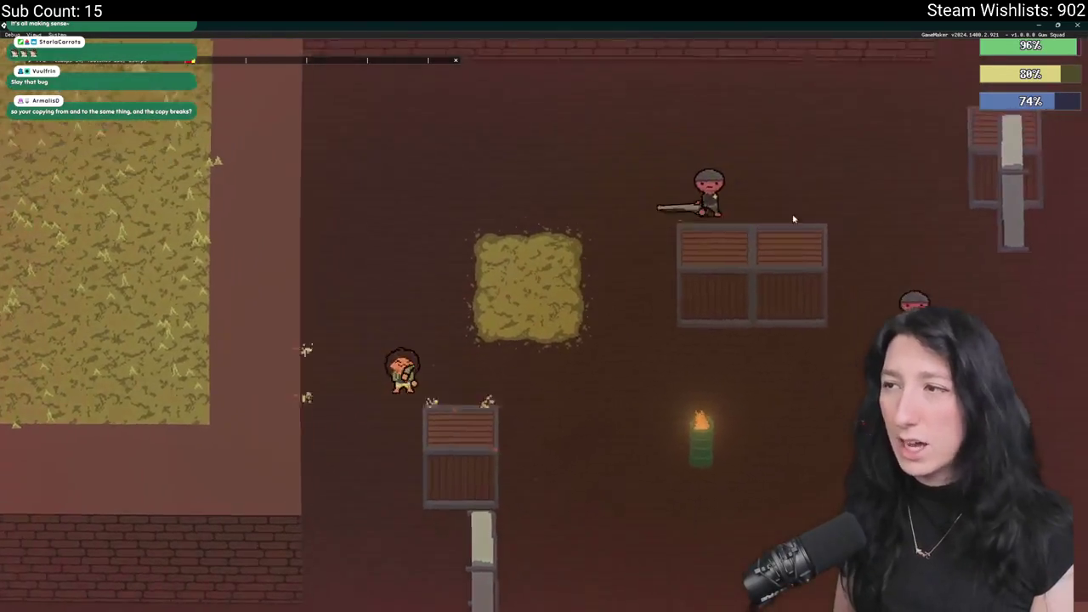
key("d")
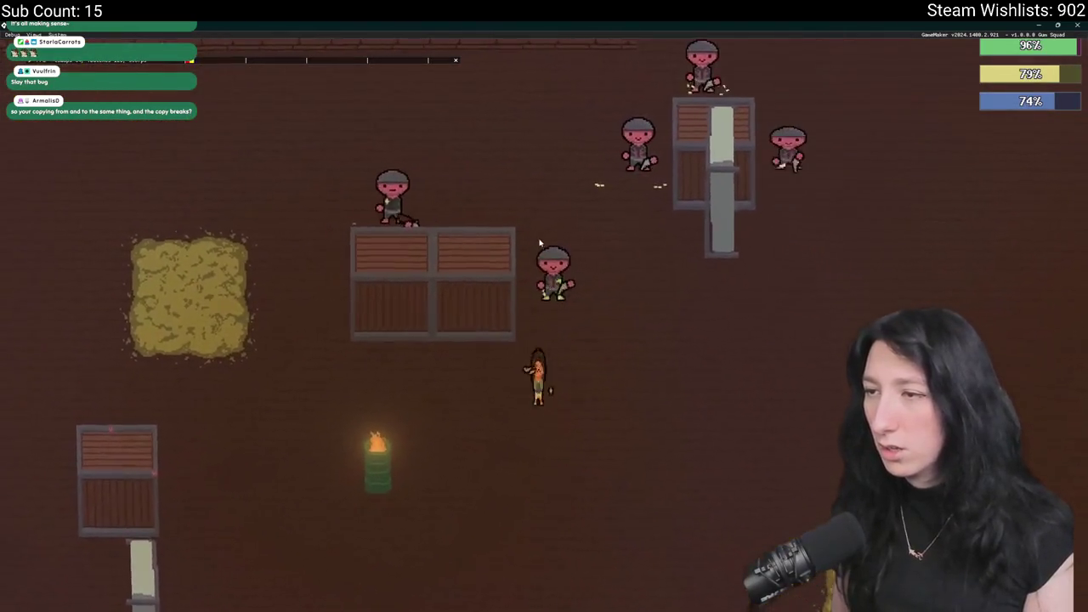
key("w")
key("d")
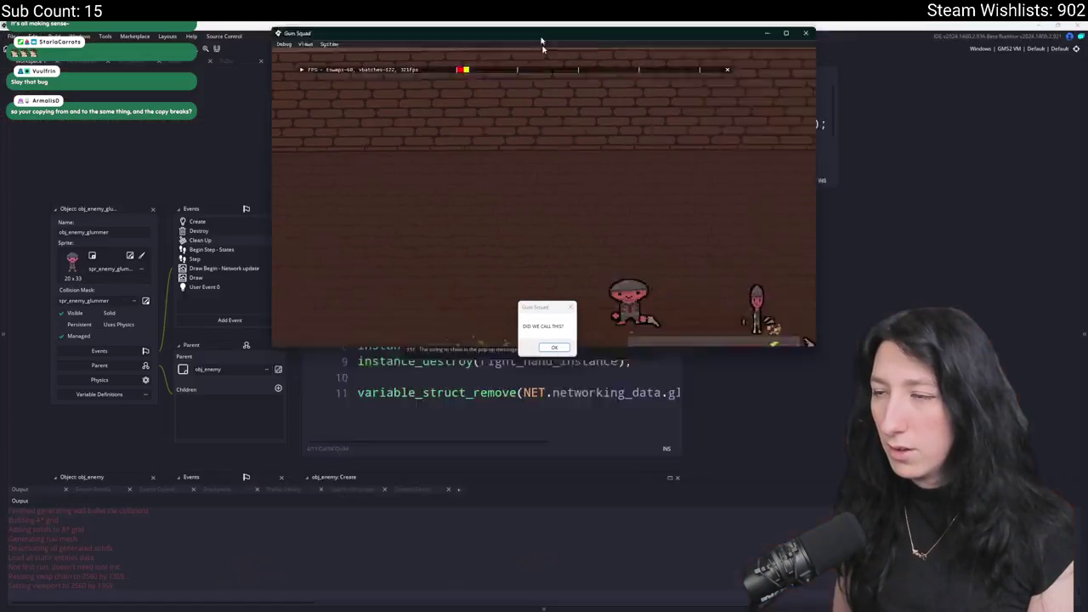
Dismiss the DID WE CALL THIS? message, stop the game, and delete that debug line.
left_click_drag(542, 43, 637, 435)
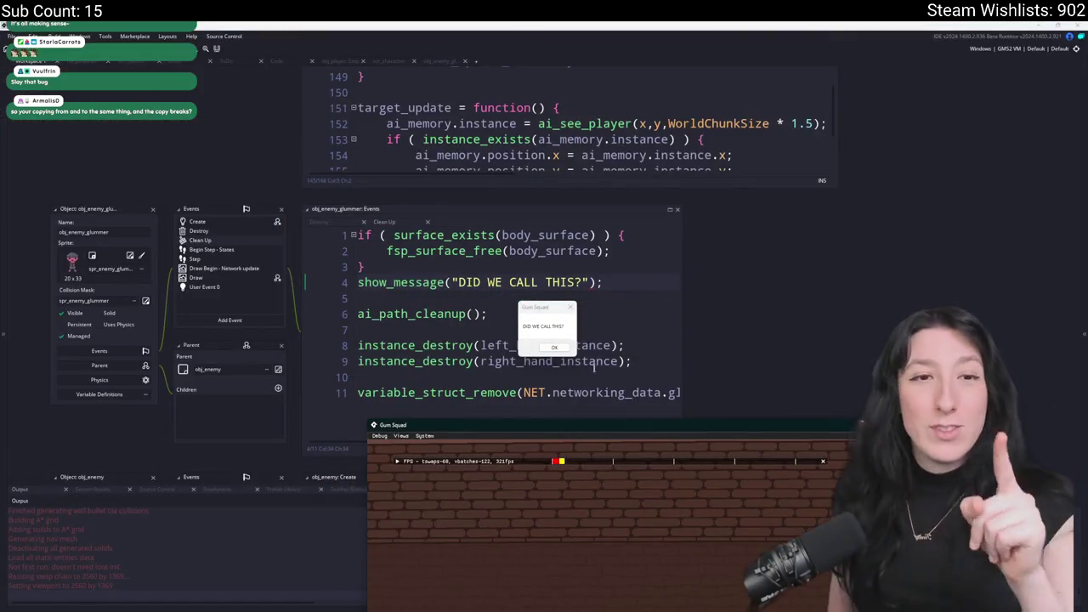
left_click(554, 347)
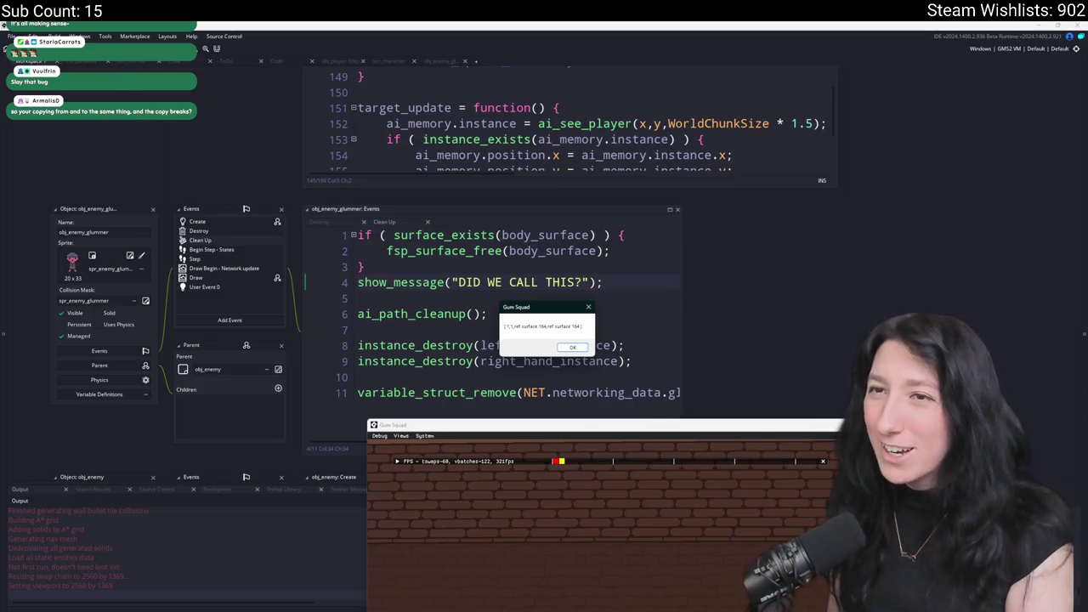
left_click(572, 347)
triple_click(626, 281)
key("Delete")
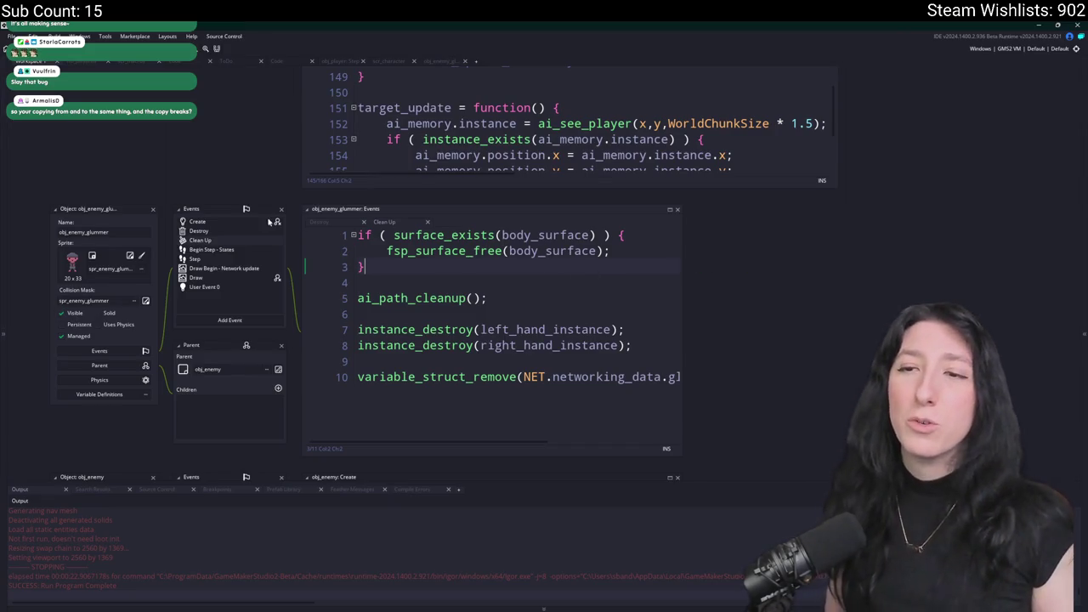
Review the Clean Up surface free call and the enemy's death code around fsp_surface_create.
mouse_move(357, 244)
left_mouse_down()
mouse_move(640, 376)
mouse_move(356, 235)
left_mouse_up()
left_click(640, 377)
key("End")
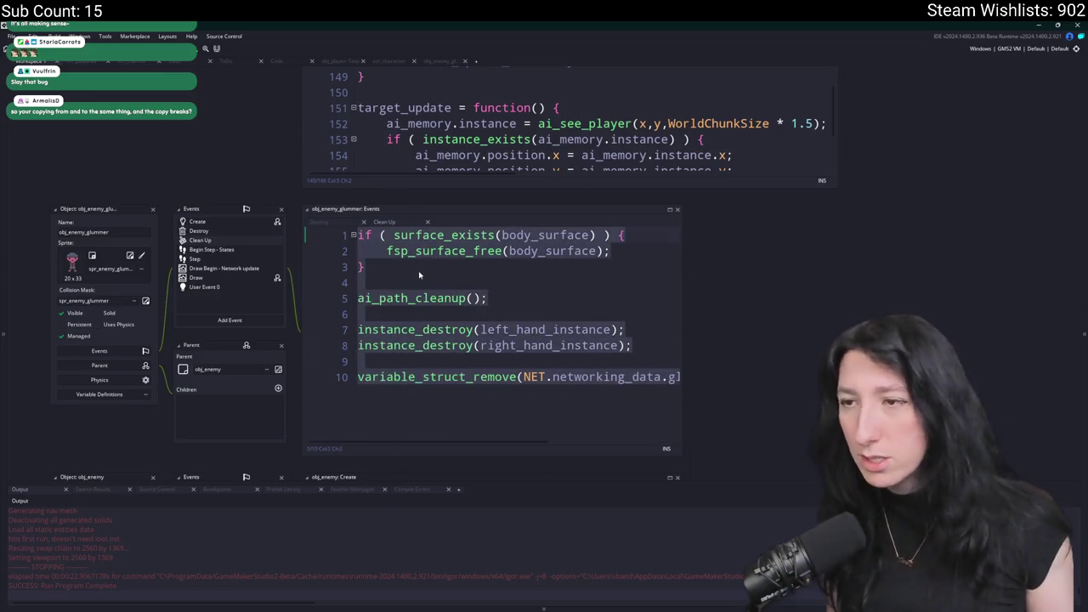
left_click(535, 269)
left_click(603, 251)
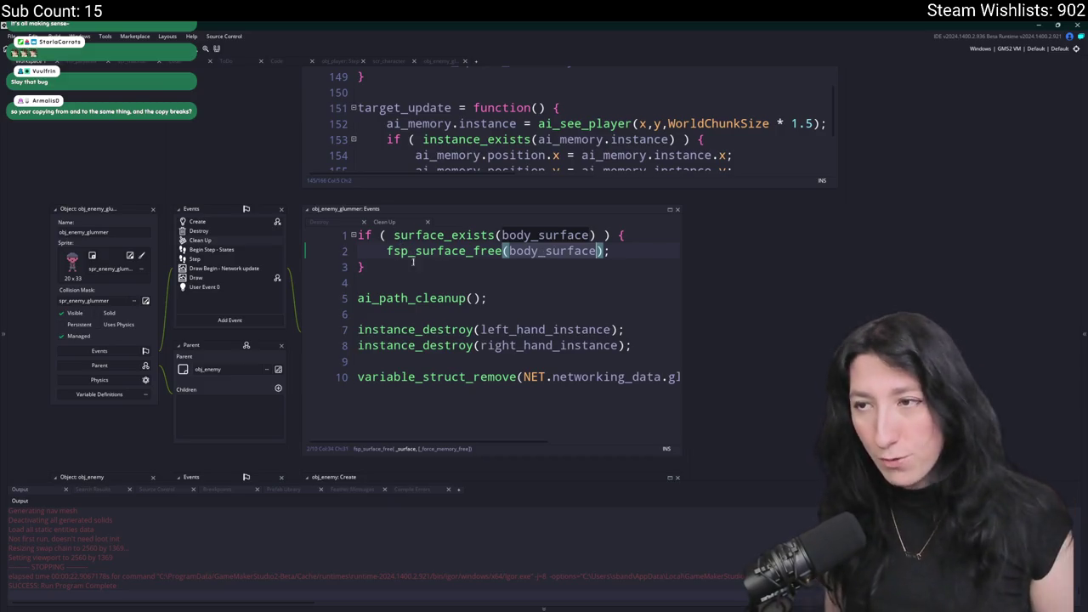
double_click(230, 221)
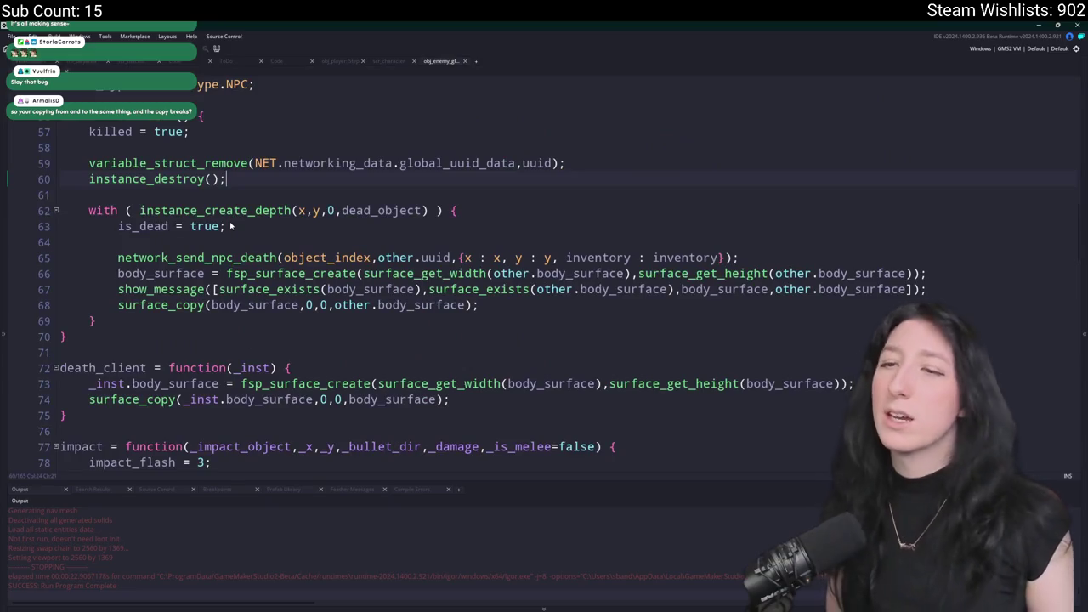
right_click(226, 209)
left_click(89, 195)
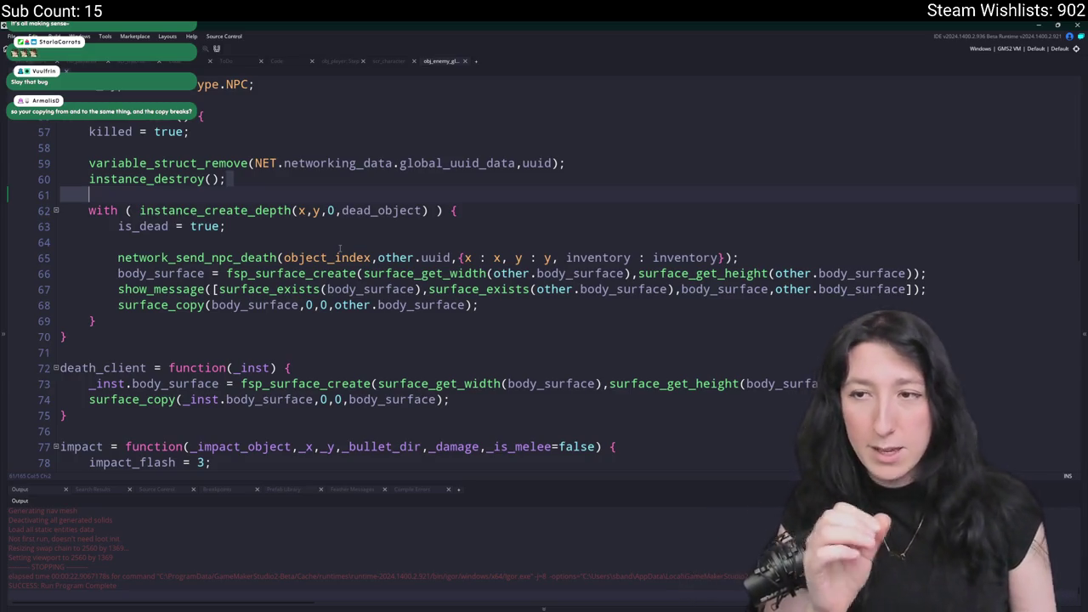
left_click_drag(228, 273, 361, 278)
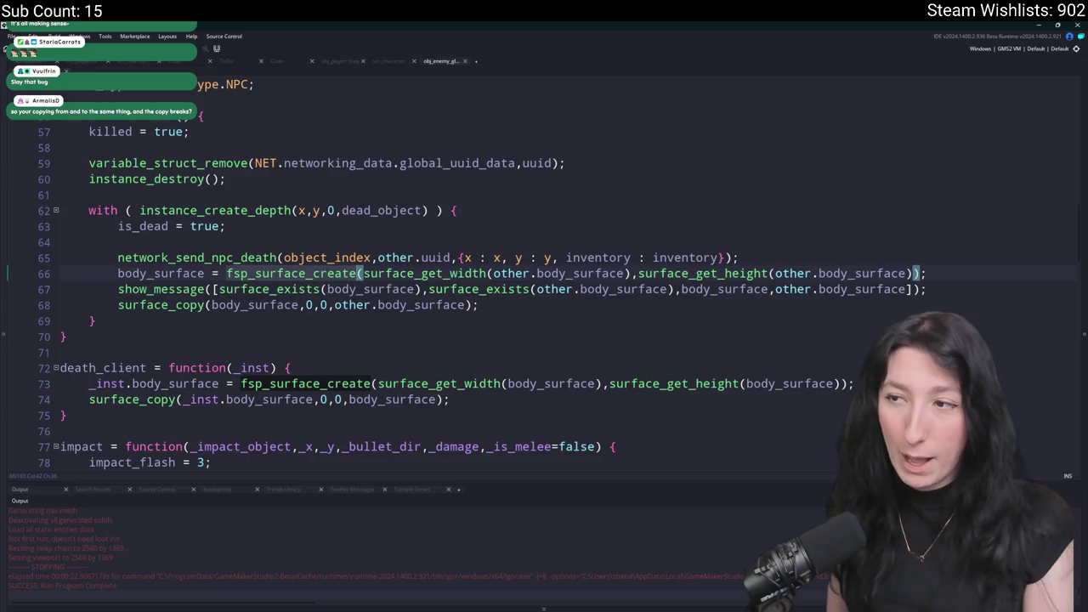
left_click(975, 294)
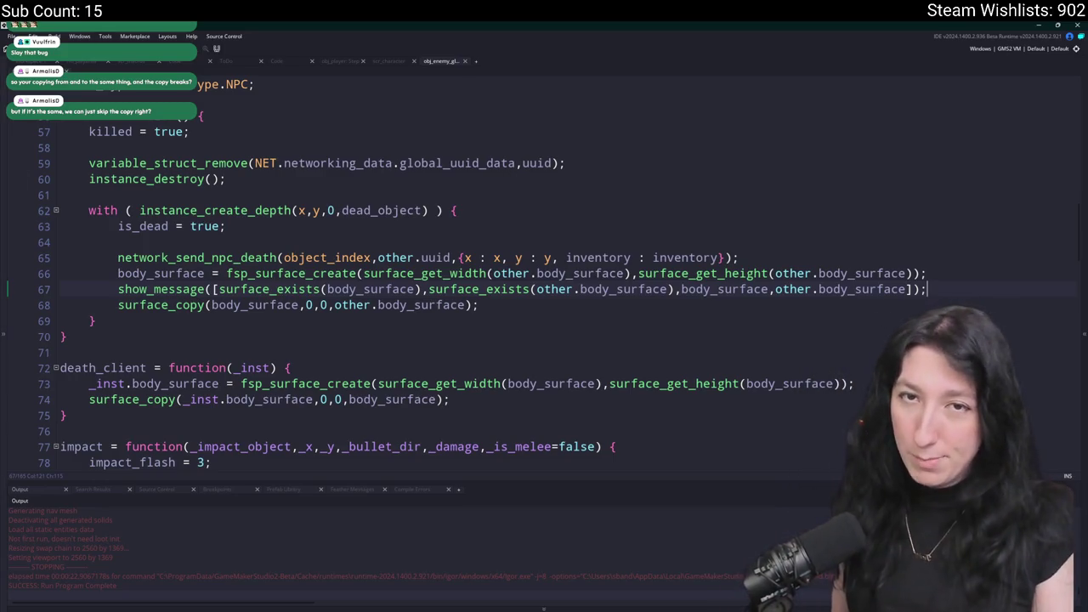
Move instance_destroy(); below the with-block's closing brace and rebuild the game.
left_click(268, 181)
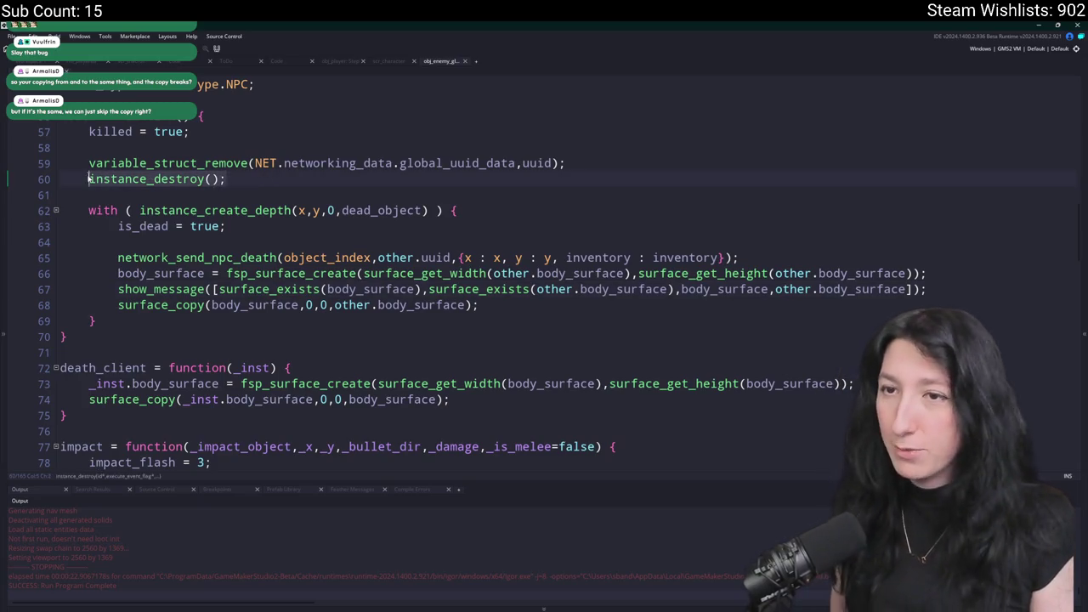
left_click_drag(85, 210, 87, 179)
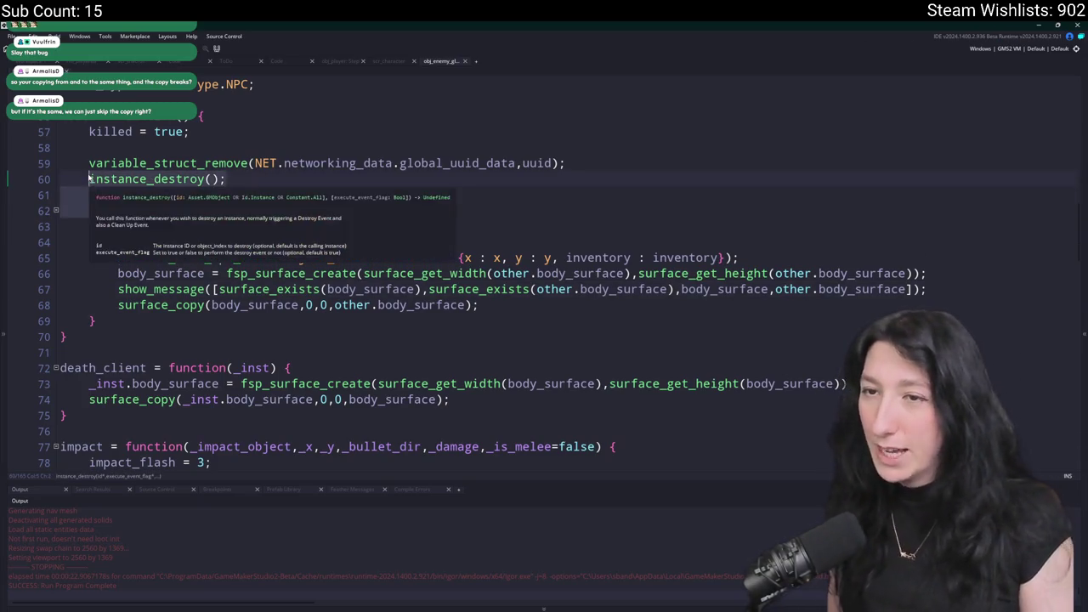
key("BackSpace")
left_click(162, 293)
key("Return")
type("instance_destroy();")
left_click(663, 258)
key("F5")
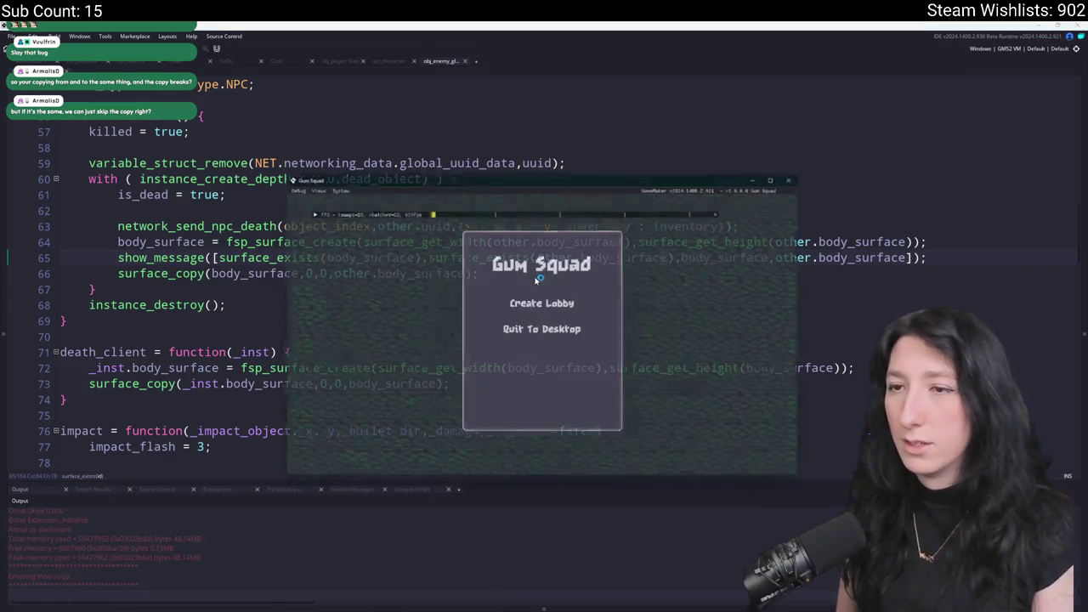
Create a lobby and walk the player toward the enemies to trigger the surface debug message.
left_click(545, 303)
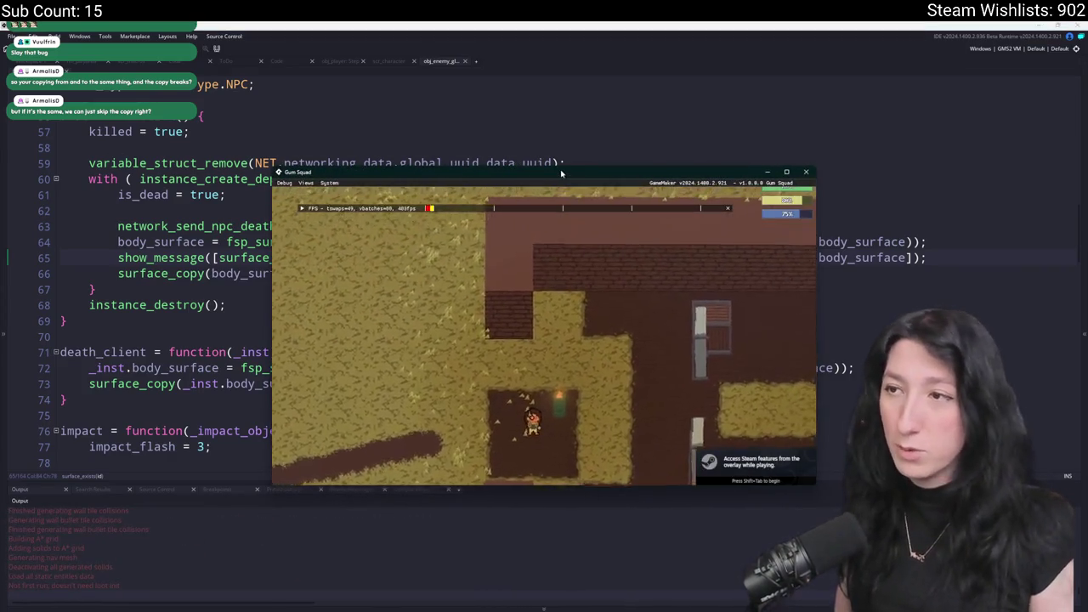
key("w")
key("d")
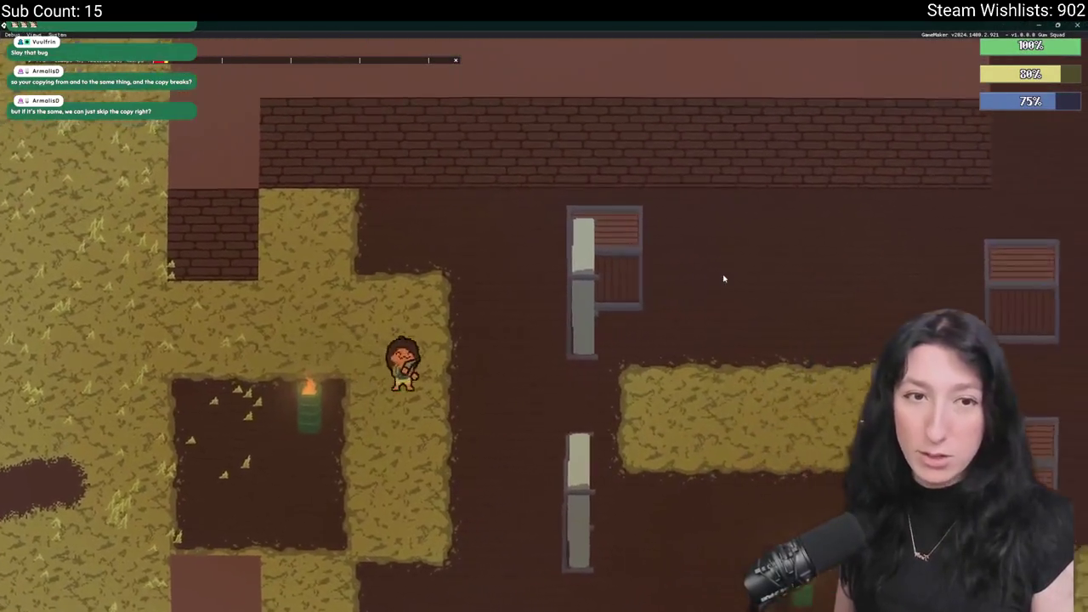
key("d")
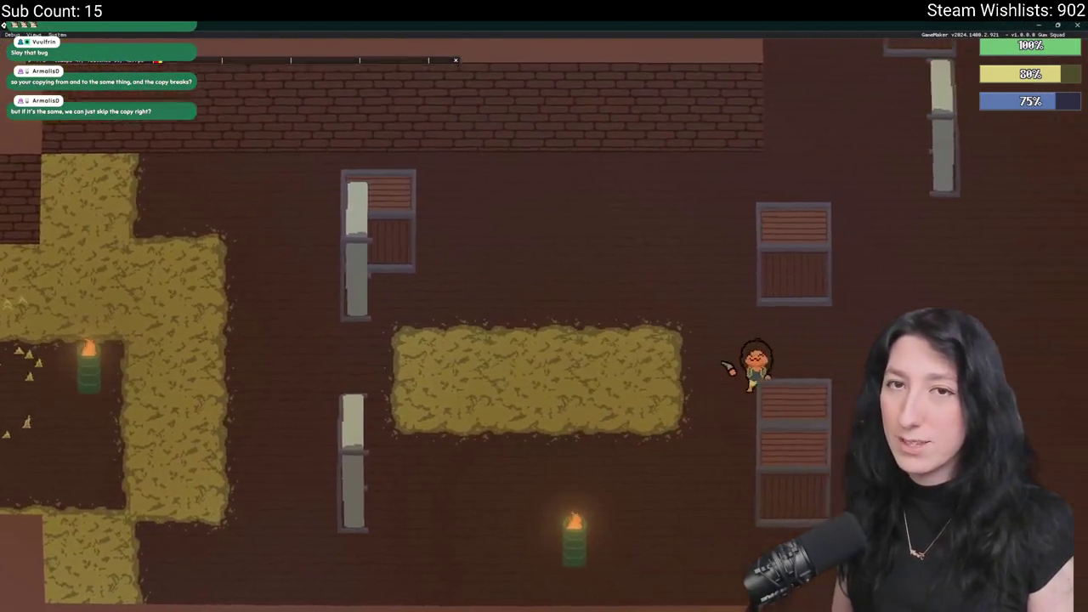
key("w")
key("w")
key("d")
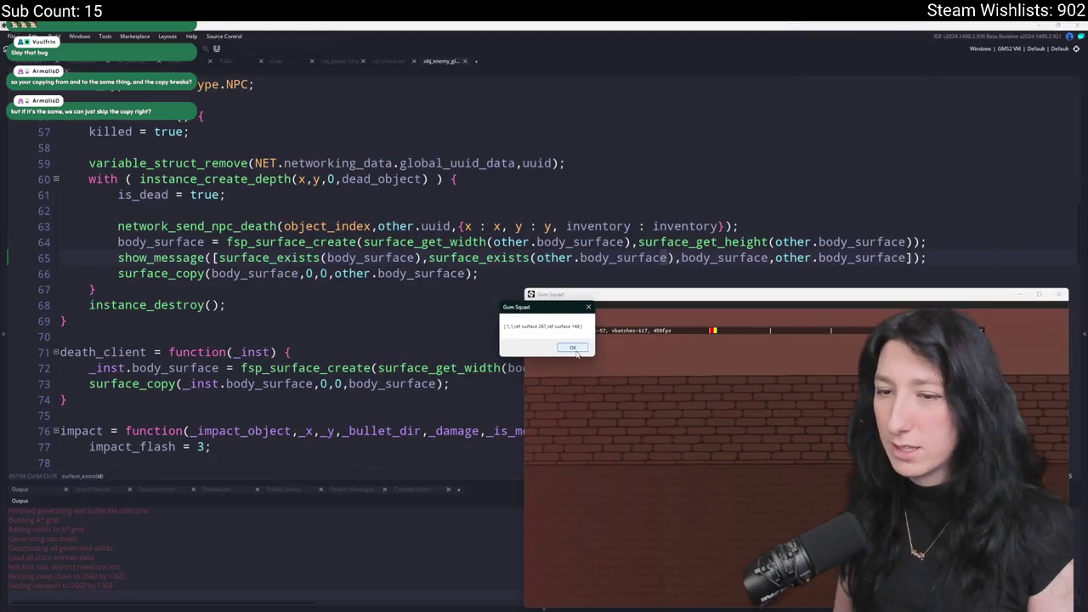
Dismiss the message showing surface ids 267 and 148, close the game, and delete the show_message line.
left_click(575, 348)
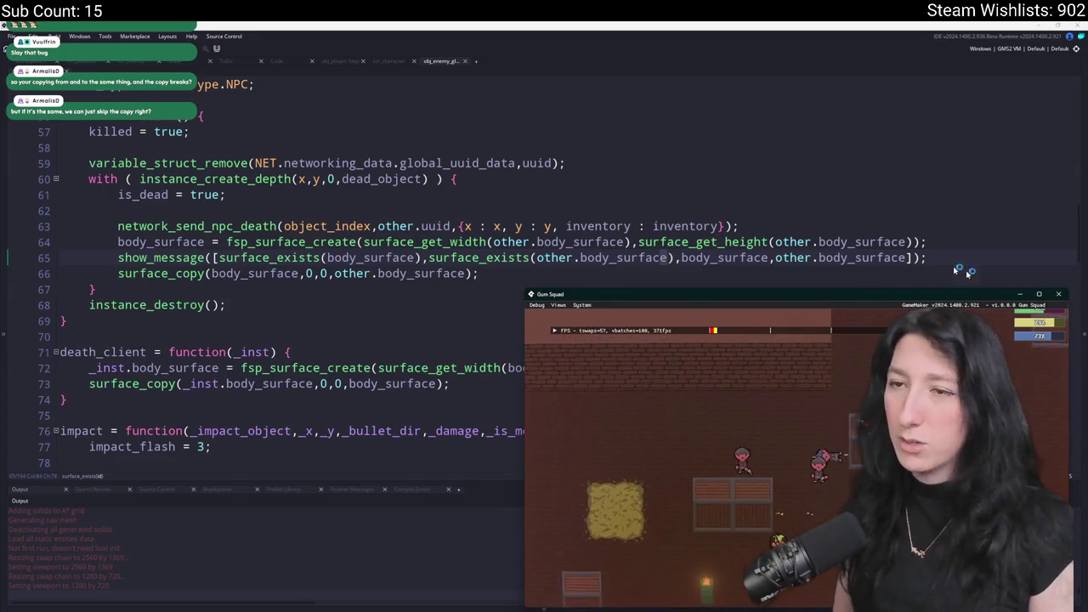
left_click(1059, 293)
left_click_drag(924, 257, 947, 243)
key("BackSpace")
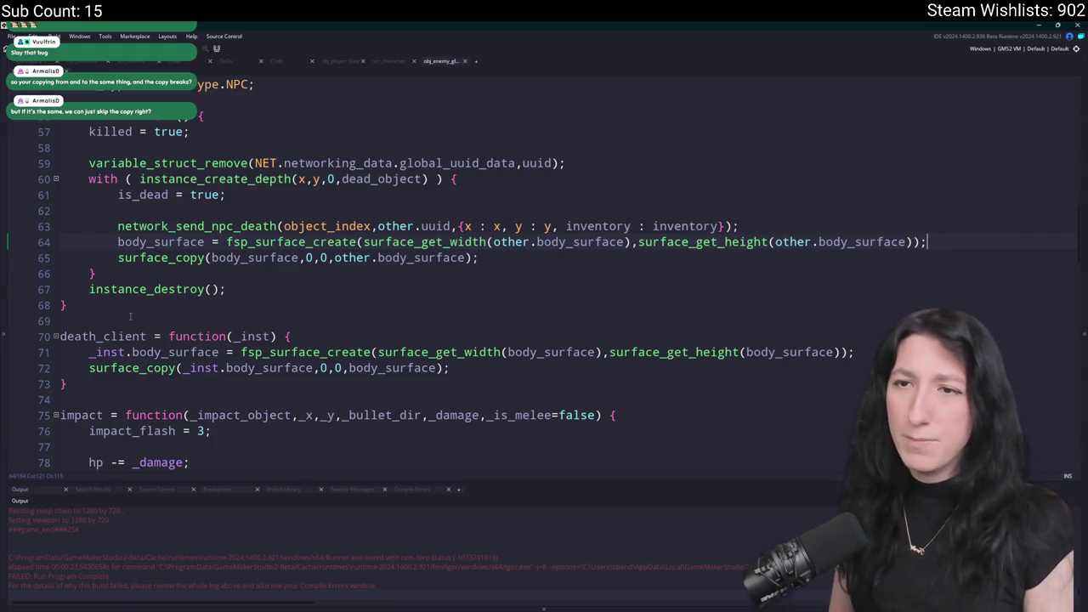
Search the whole project for every use of death_client.
left_click_drag(245, 291, 61, 163)
left_click(330, 198)
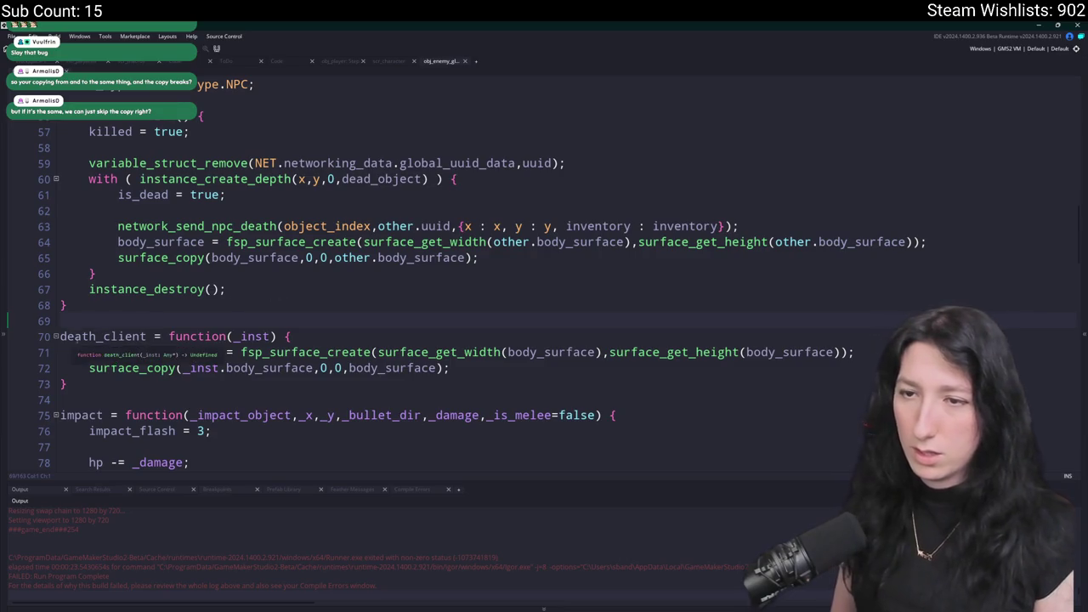
double_click(91, 335)
key("ctrl+f")
key("Return")
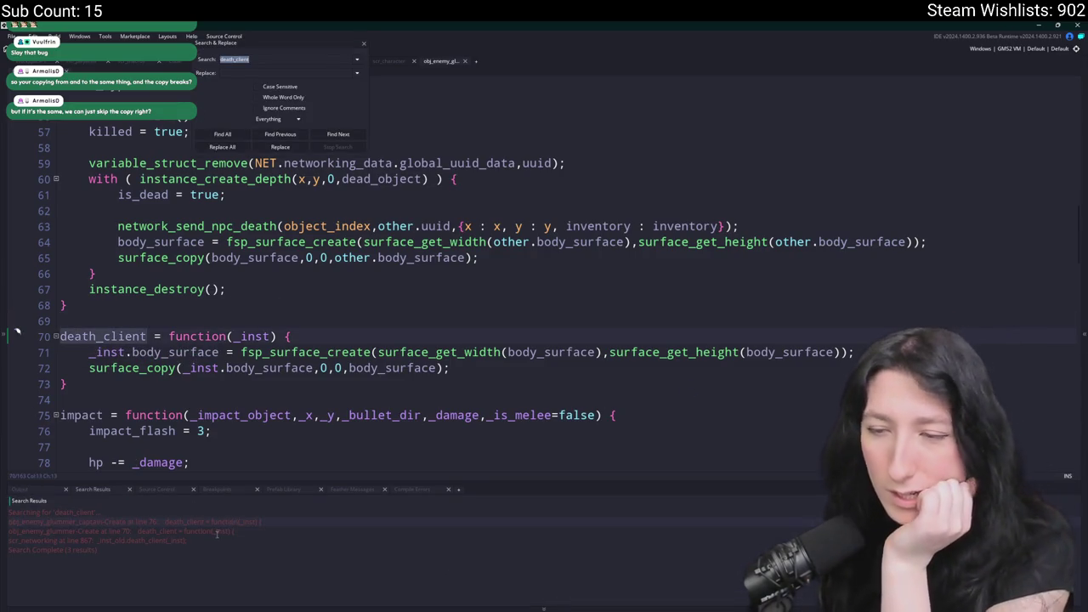
Inspect the death_client call in scr_networking and its definition in obj_enemy_glummer, then search assets for glummer.
double_click(213, 541)
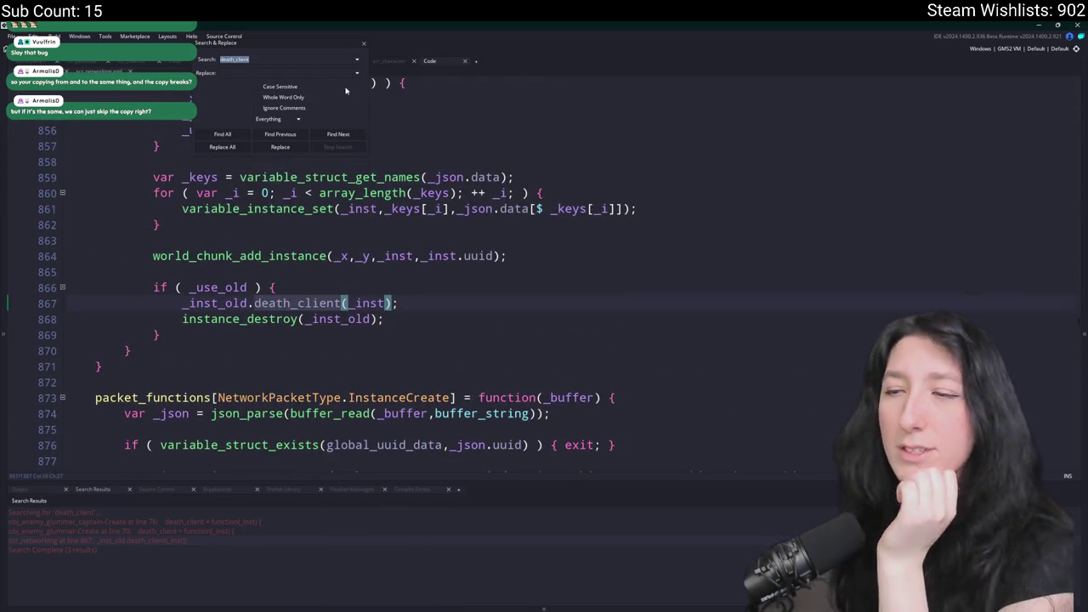
left_click(363, 44)
left_click(412, 302)
scroll(411, 303, "up", 1)
left_click(416, 338)
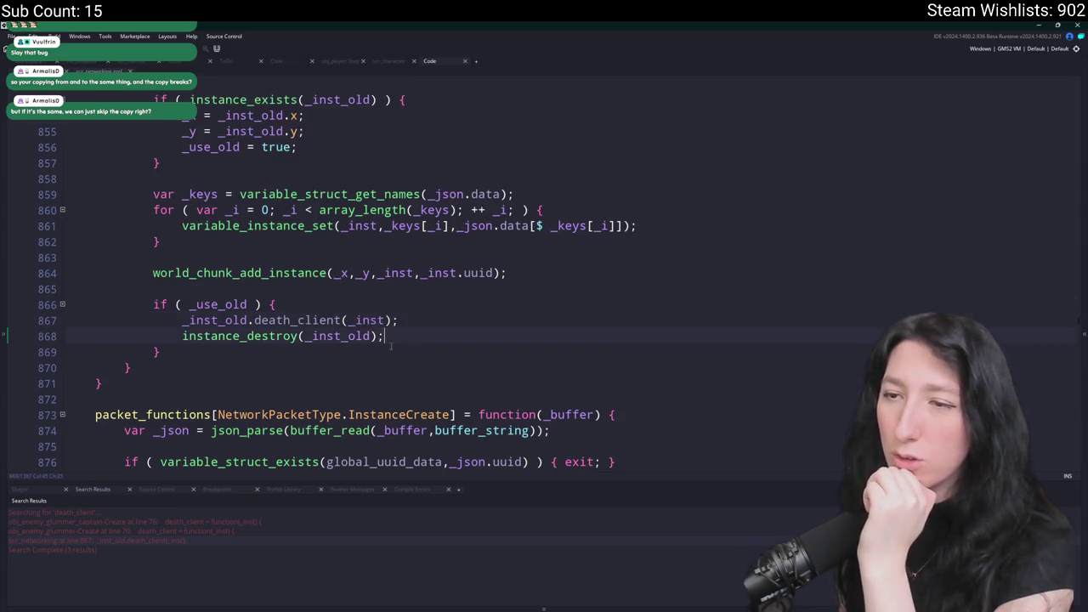
scroll(416, 339, "up", 3)
left_click(424, 374)
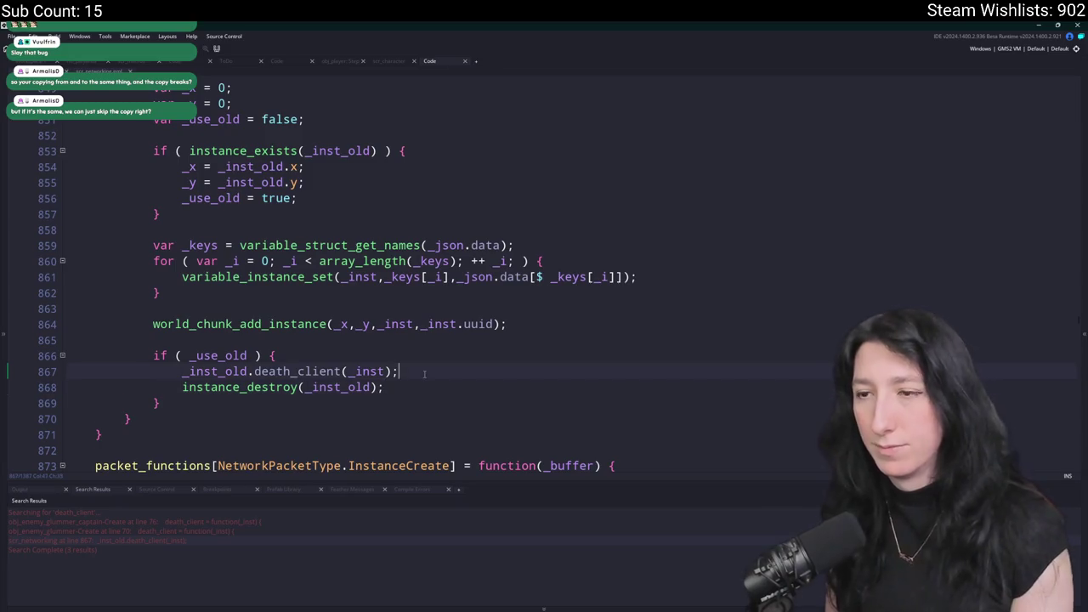
double_click(197, 531)
left_click(476, 371)
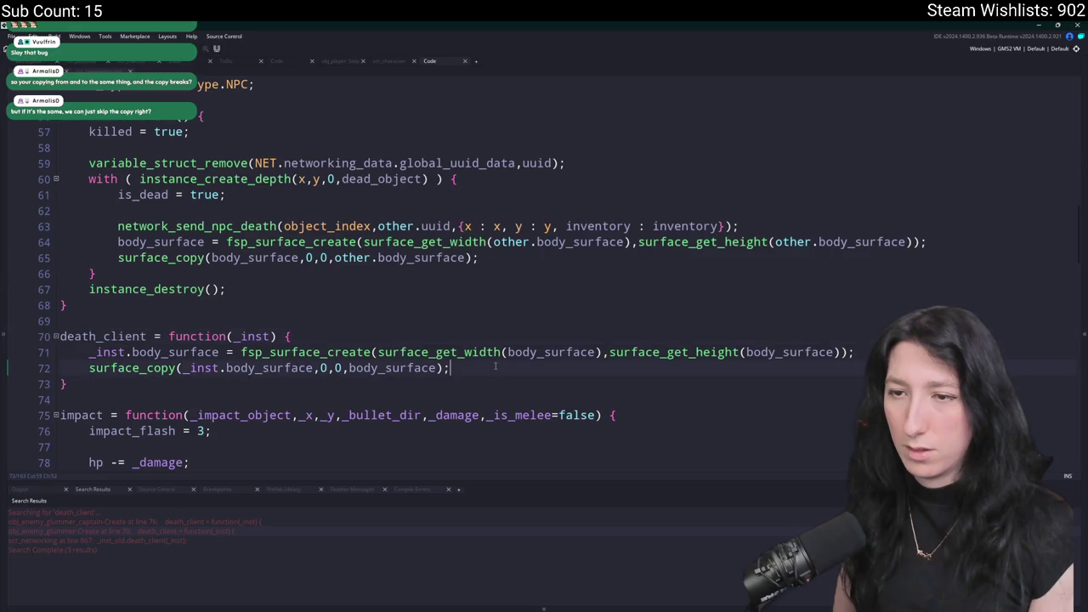
key("ctrl+t")
type("glummer")
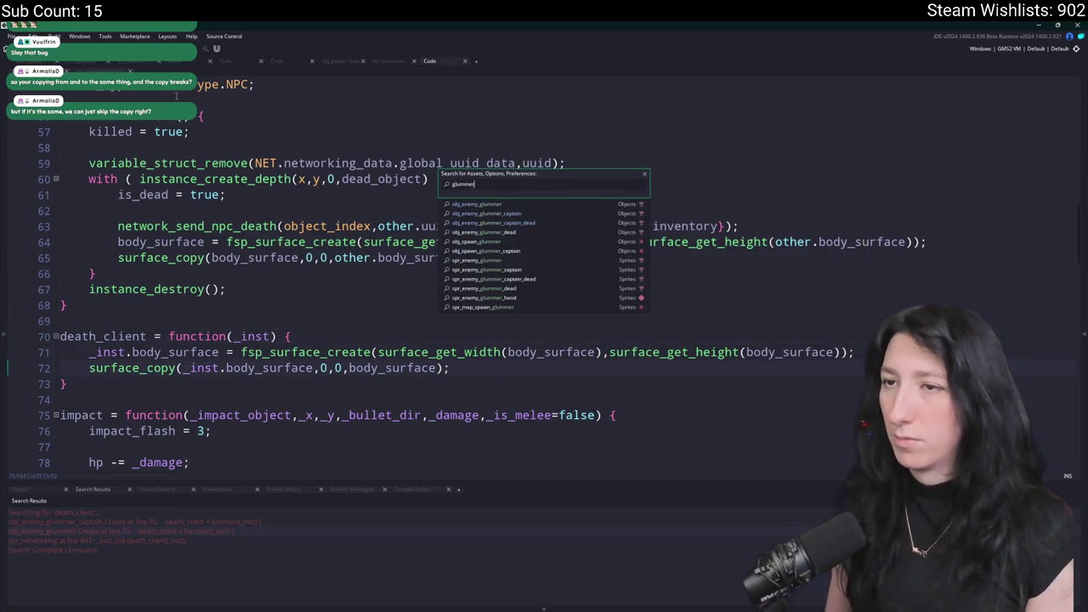
Find the death code in obj_enemy_glummer_captain's Create event and paste the fixed code over it.
left_click(485, 214)
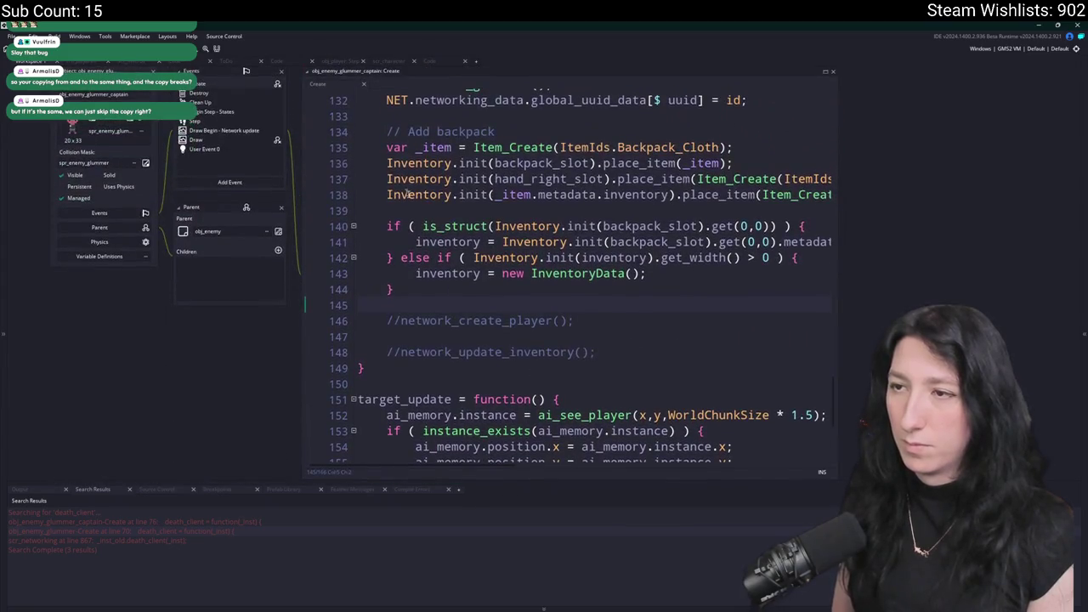
scroll(533, 309, "up", 5)
key("ctrl+f")
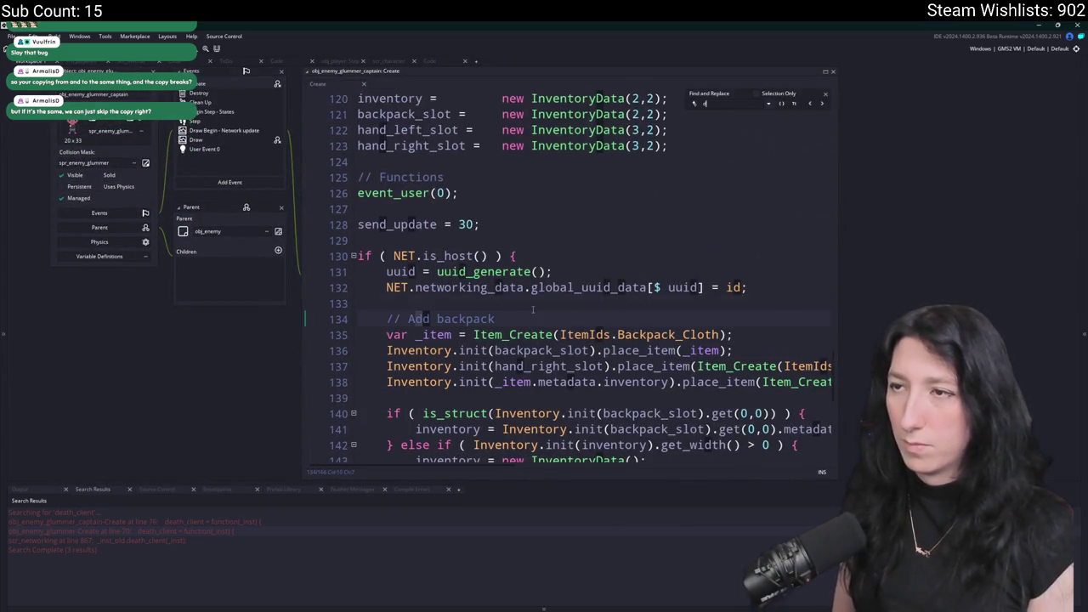
type("death")
left_click_drag(395, 335, 387, 193)
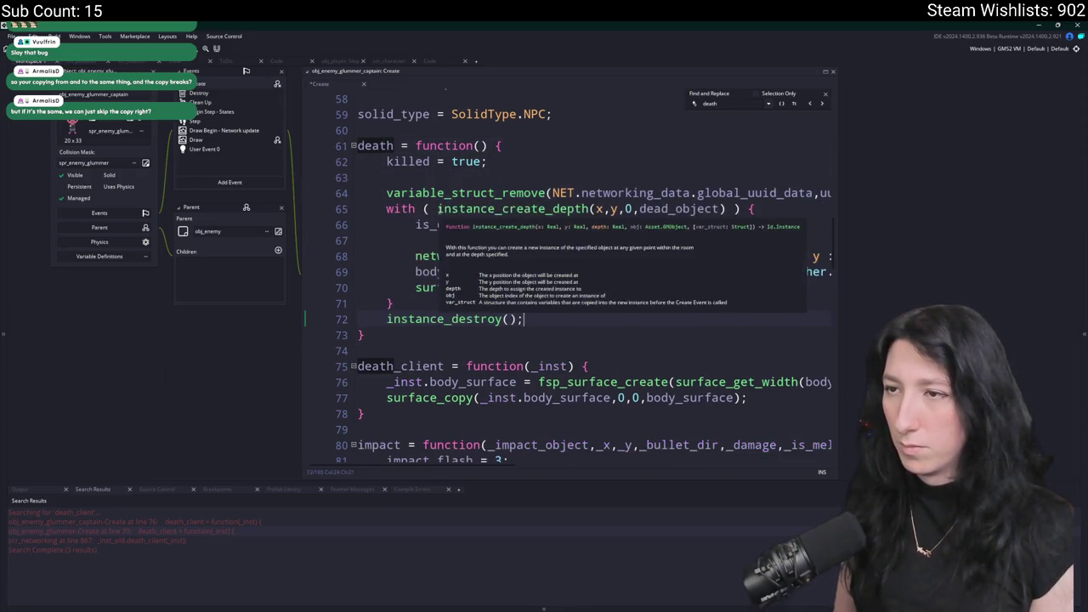
key("ctrl+v")
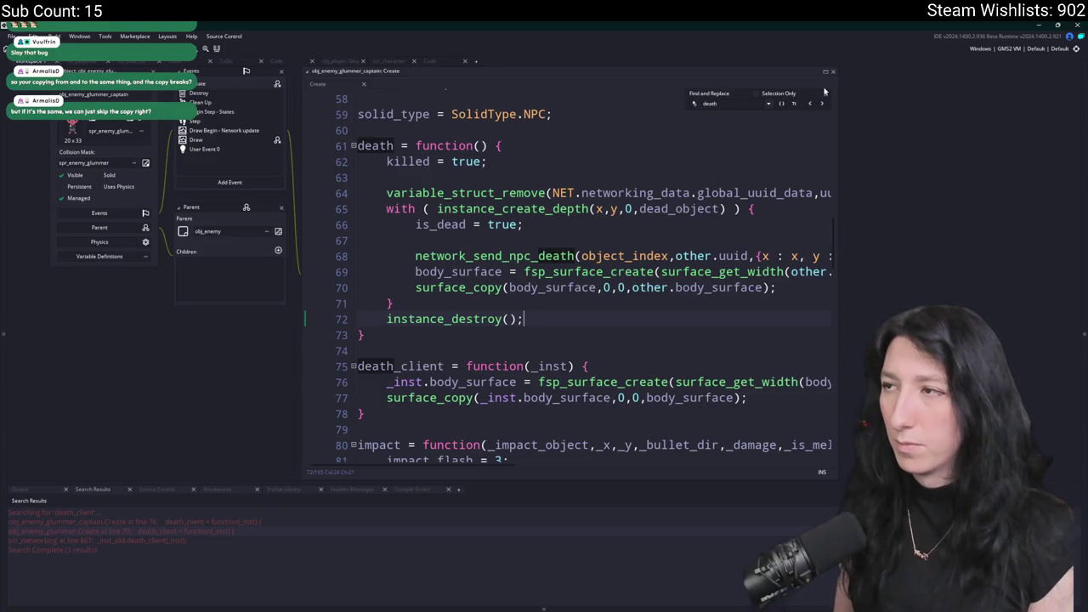
Check the pasted network_send_npc_death and body_surface lines, then search assets for obj_pla.
scroll(595, 255, "right", 5)
left_click(467, 255)
scroll(467, 272, "left", 5)
left_click(467, 272)
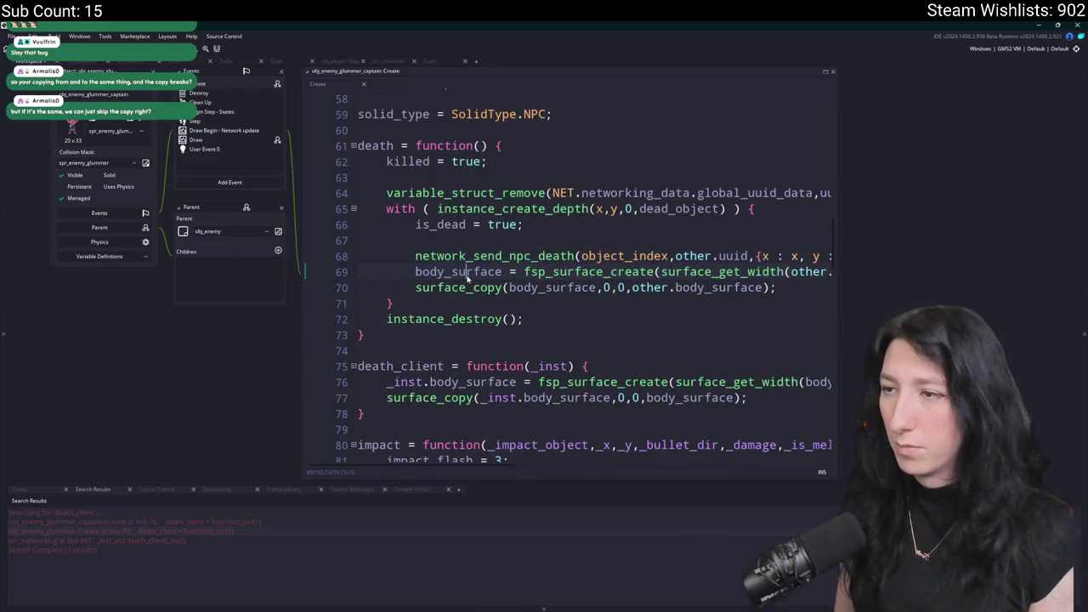
key("ctrl+t")
type("obj_pla")
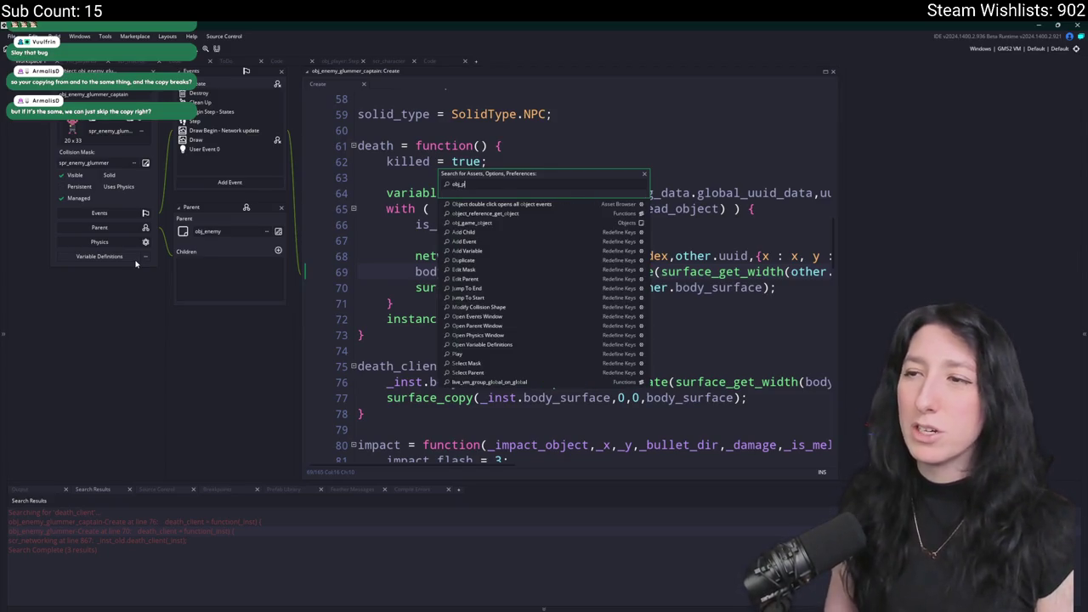
Open obj_player's Create event and read through its health, hunger and thirst update code.
key("Return")
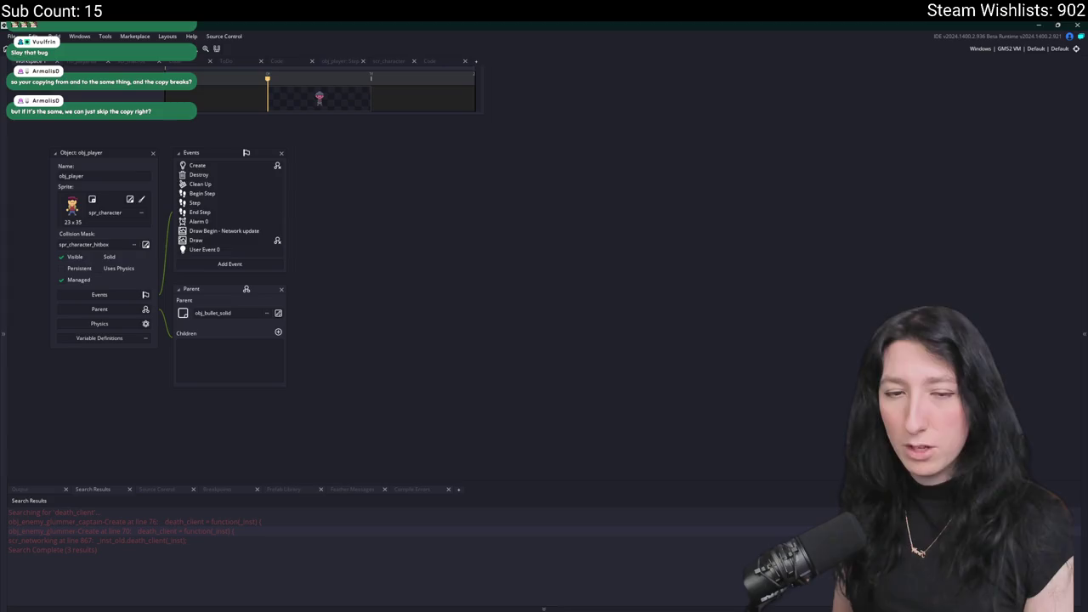
double_click(226, 165)
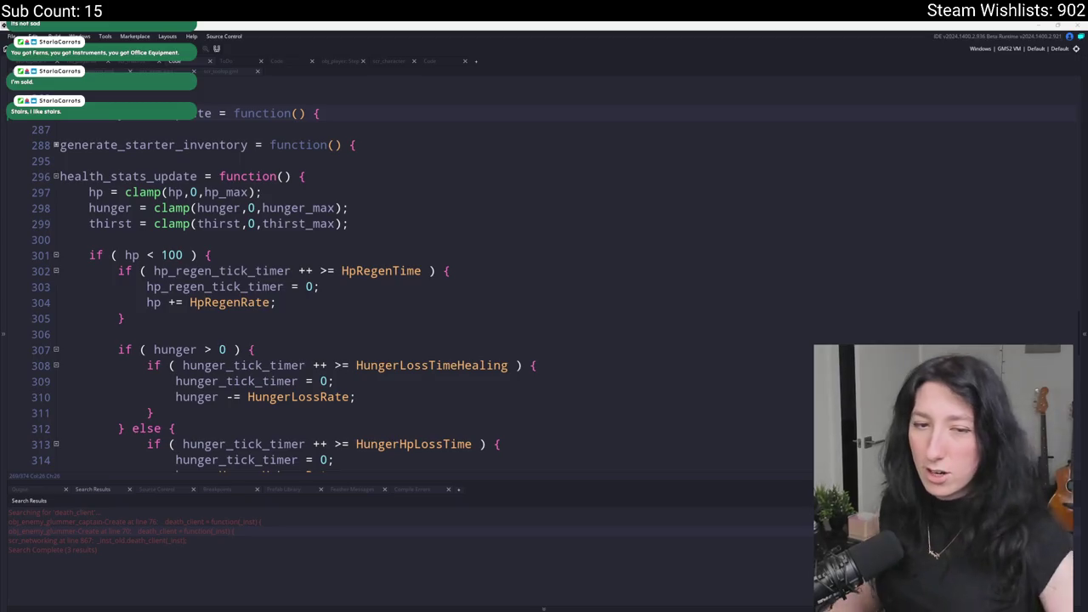
left_click(473, 268)
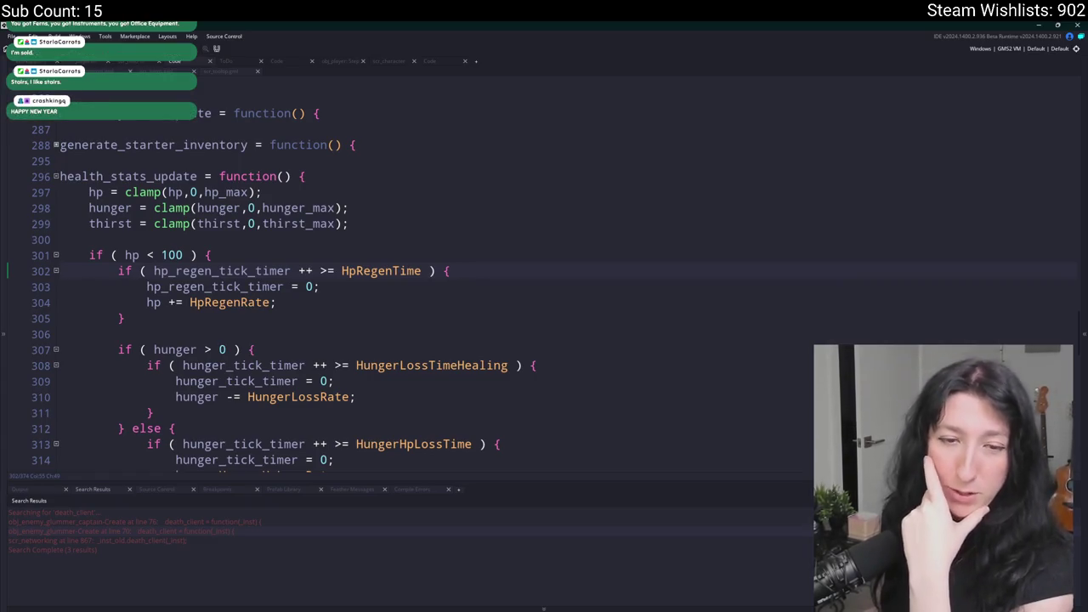
key("Down")
scroll(517, 296, "down", 3)
scroll(517, 295, "down", 3)
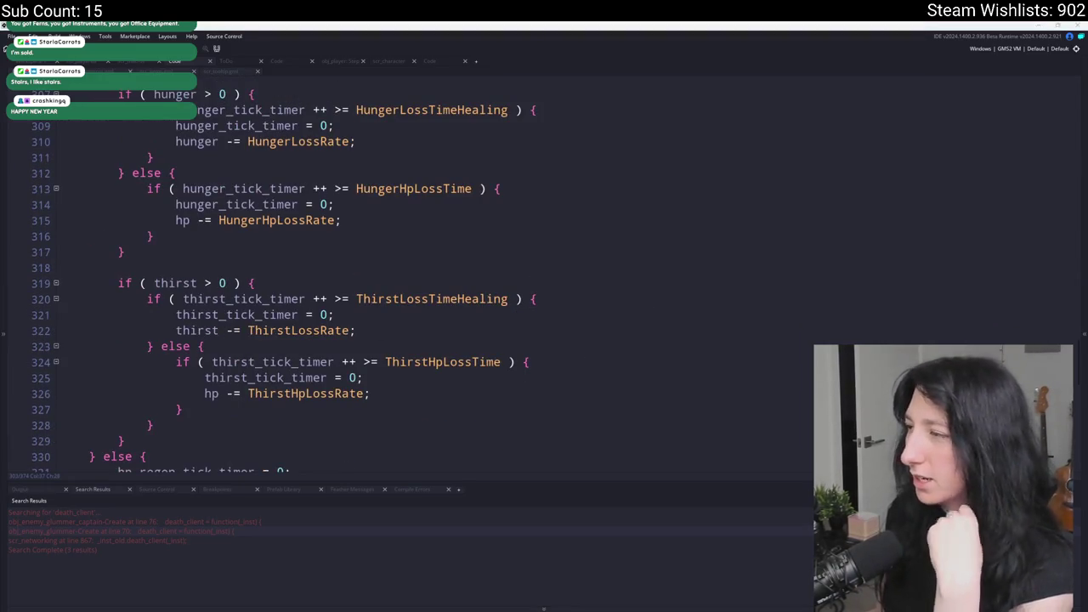
Close the notifications panel and search the player code for dead.
key("super+n")
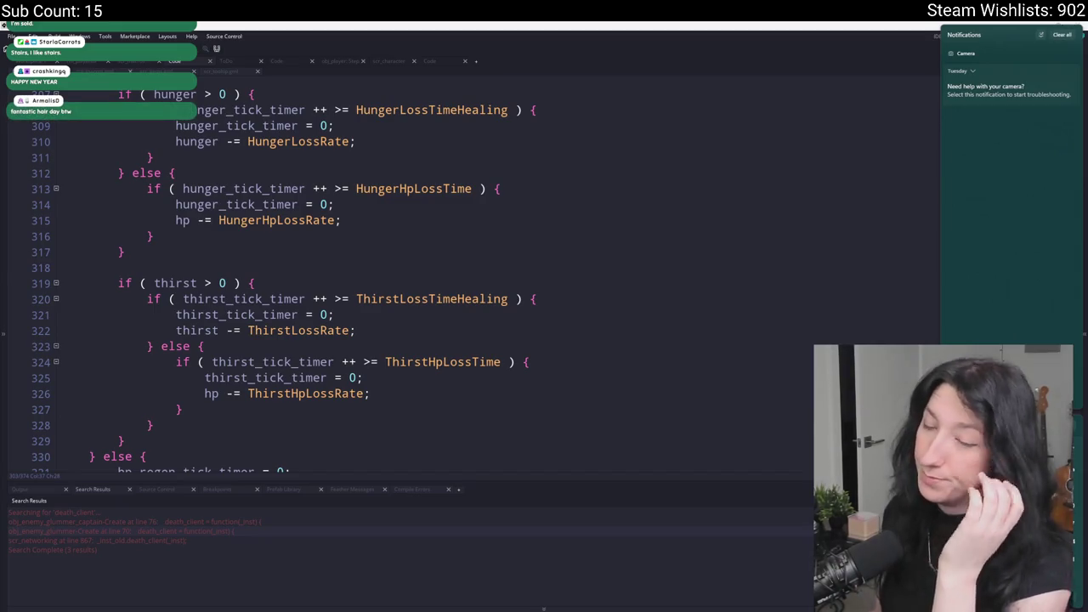
left_click(548, 337)
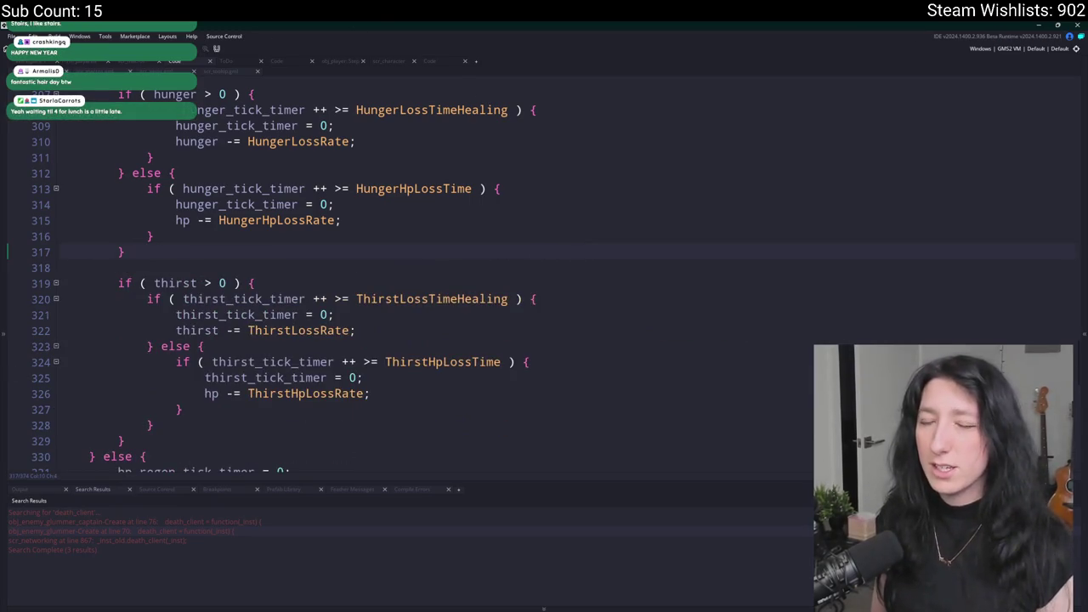
scroll(281, 316, "up", 6)
key("ctrl+f")
type("dead")
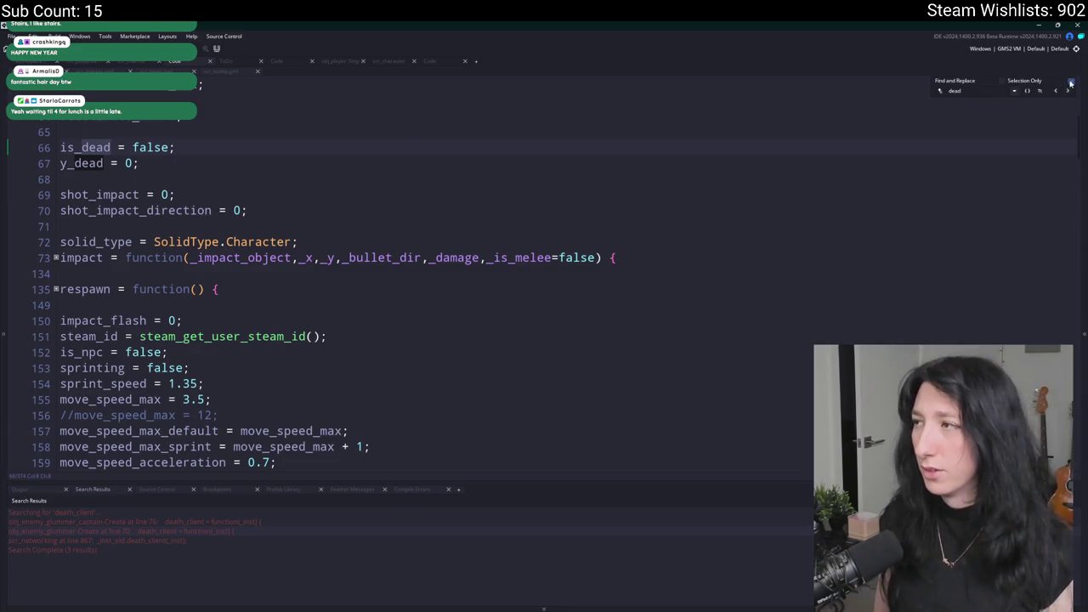
type("surface")
Search for surface references, unfold the body decal and death-handling blocks, and run the game.
key("BackSpace")
key("BackSpace")
key("BackSpace")
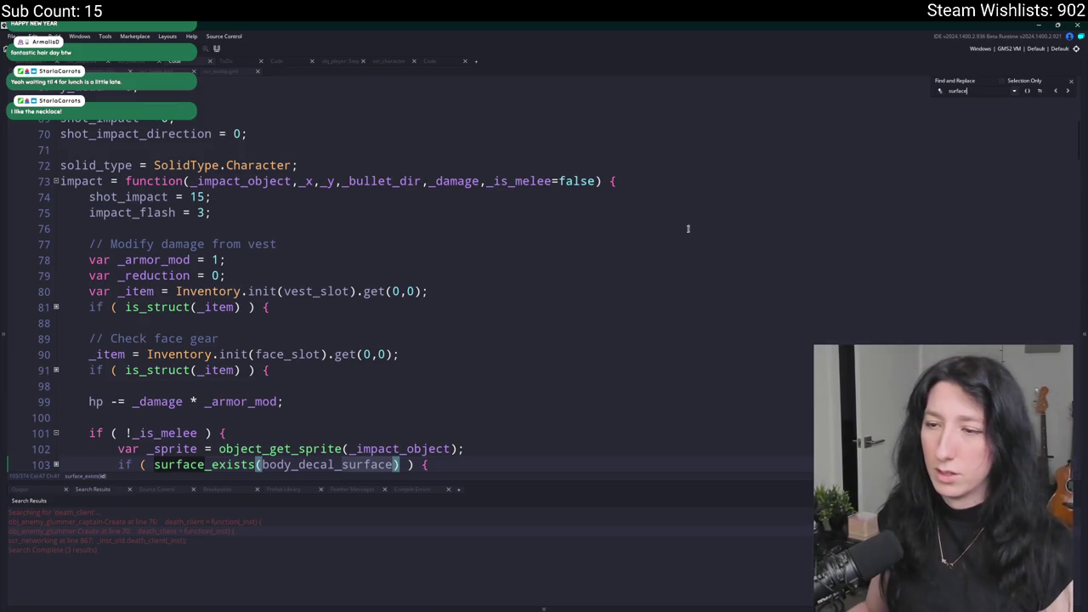
scroll(178, 403, "down", 4)
left_click(56, 278)
scroll(60, 255, "down", 2)
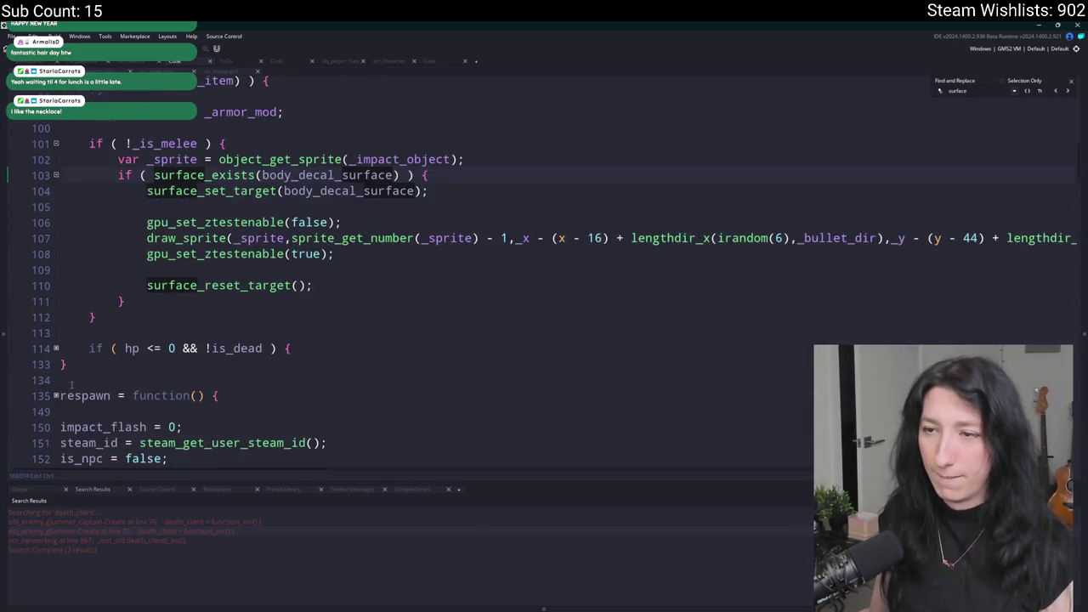
left_click(55, 348)
scroll(61, 332, "down", 7)
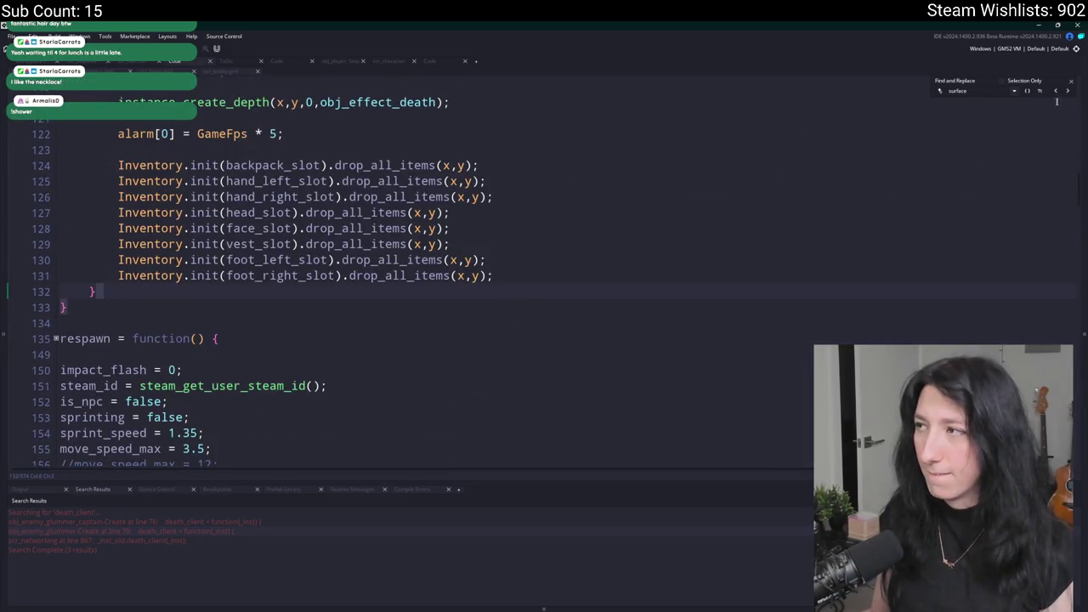
scroll(814, 223, "up", 2)
key("F5")
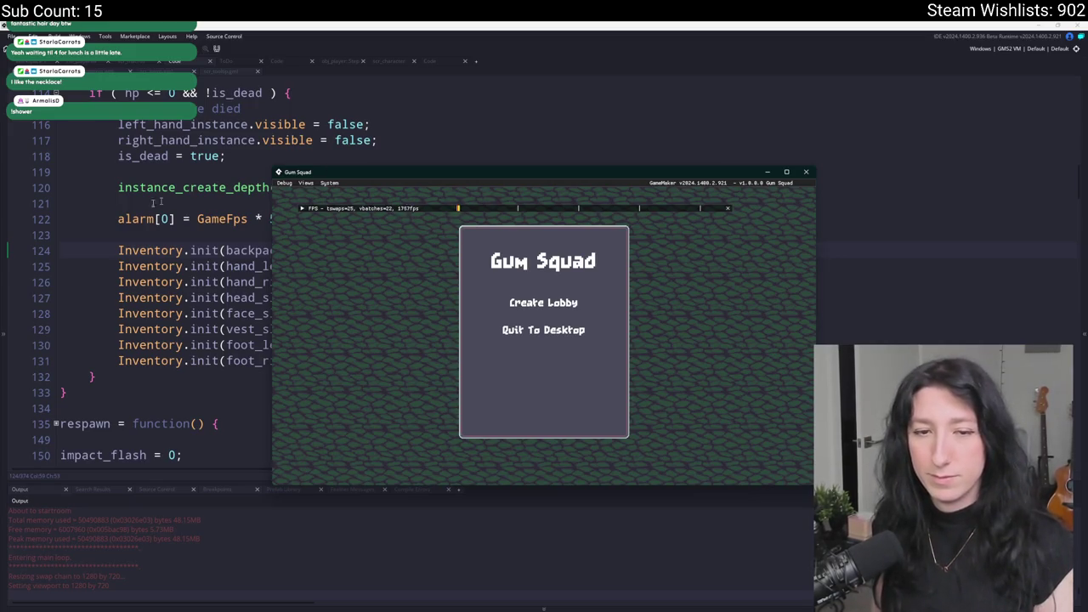
Create a lobby, go fullscreen, and walk the player through the level into the enemies to take damage.
mouse_move(136, 219)
left_click(522, 300)
key("F11")
key("d")
key("w")
key("d")
key("w")
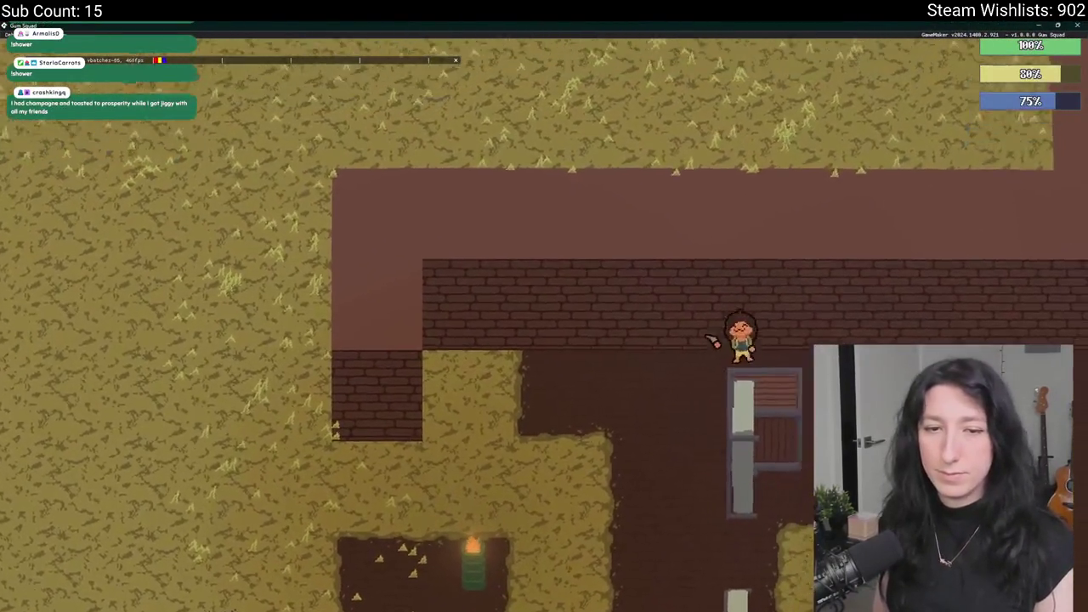
key("d")
key("w")
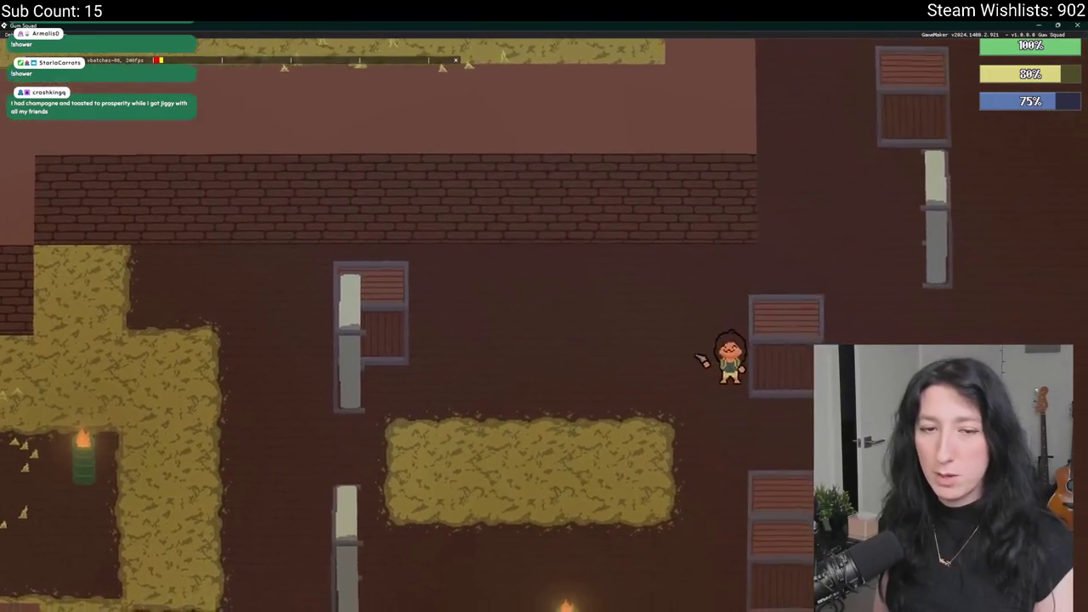
key("d")
key("w")
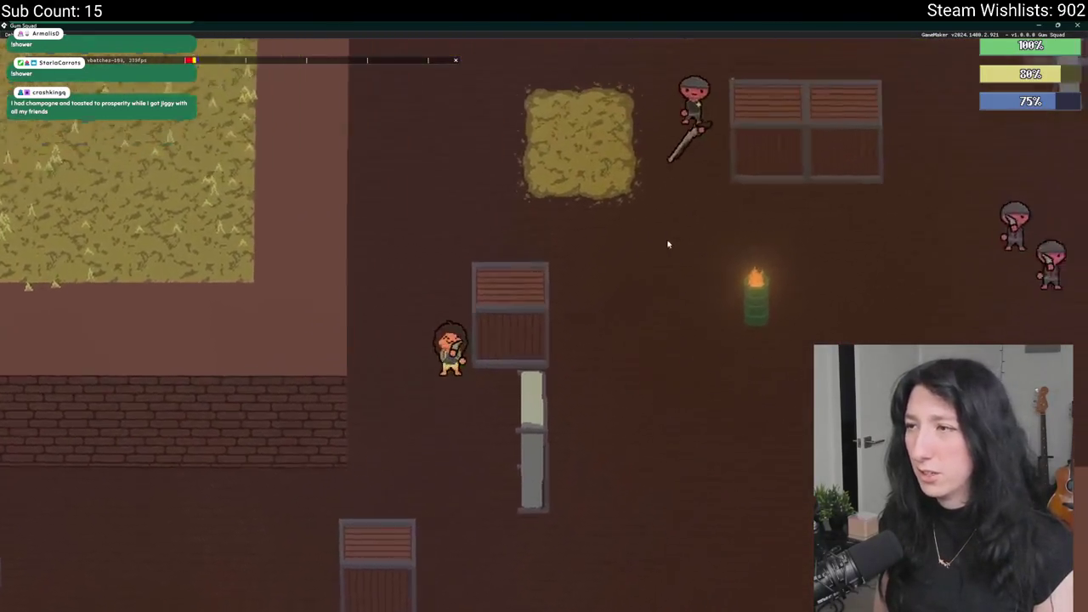
key("d")
key("s")
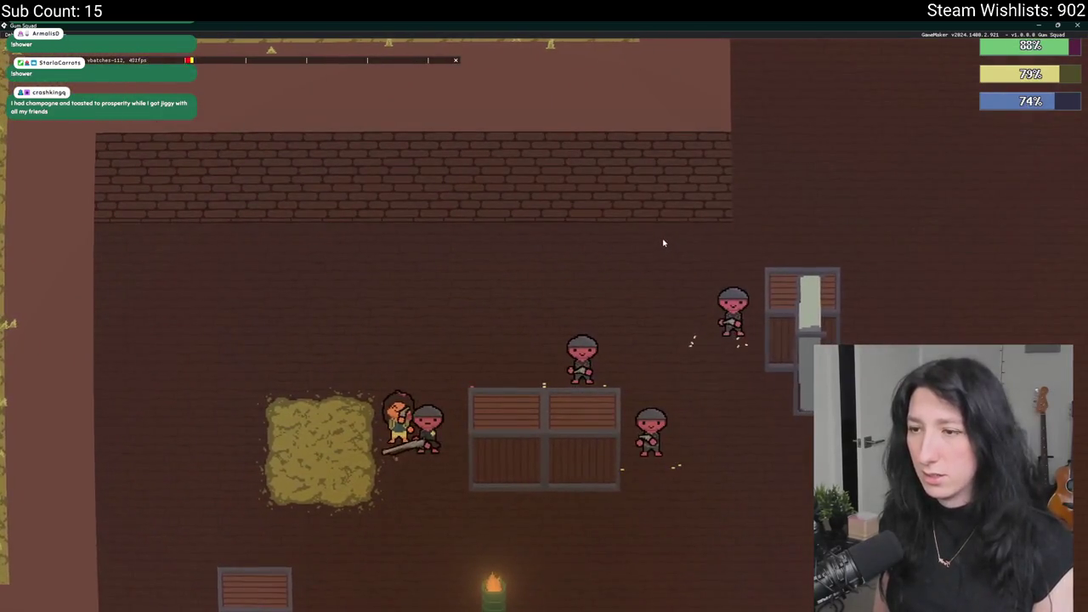
key("a")
key("d")
key("w")
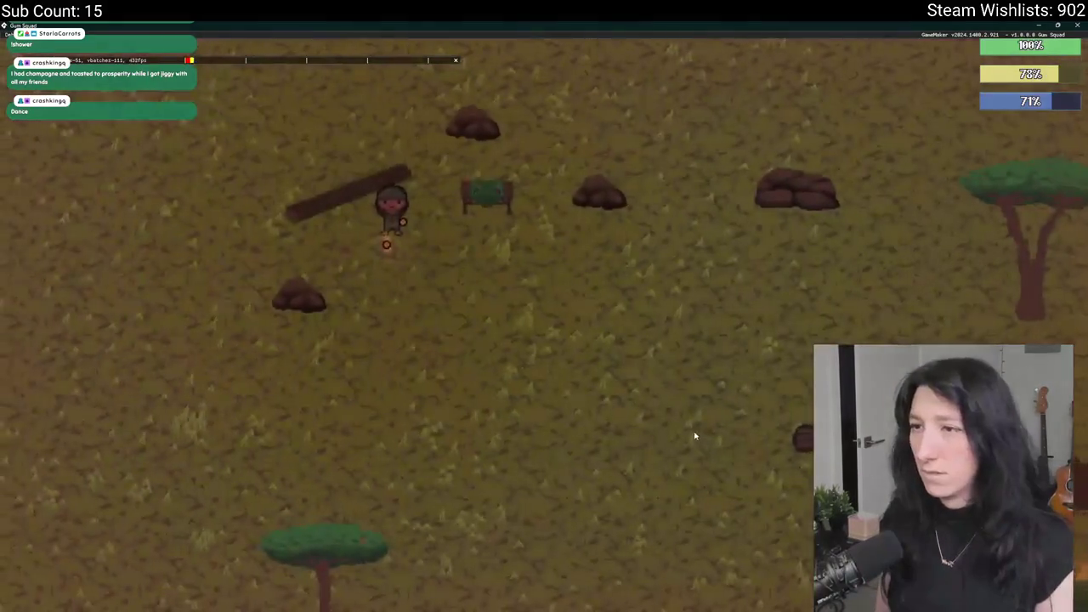
Return the game to a window, maximize it, and switch back to the code editor.
key("alt+Return")
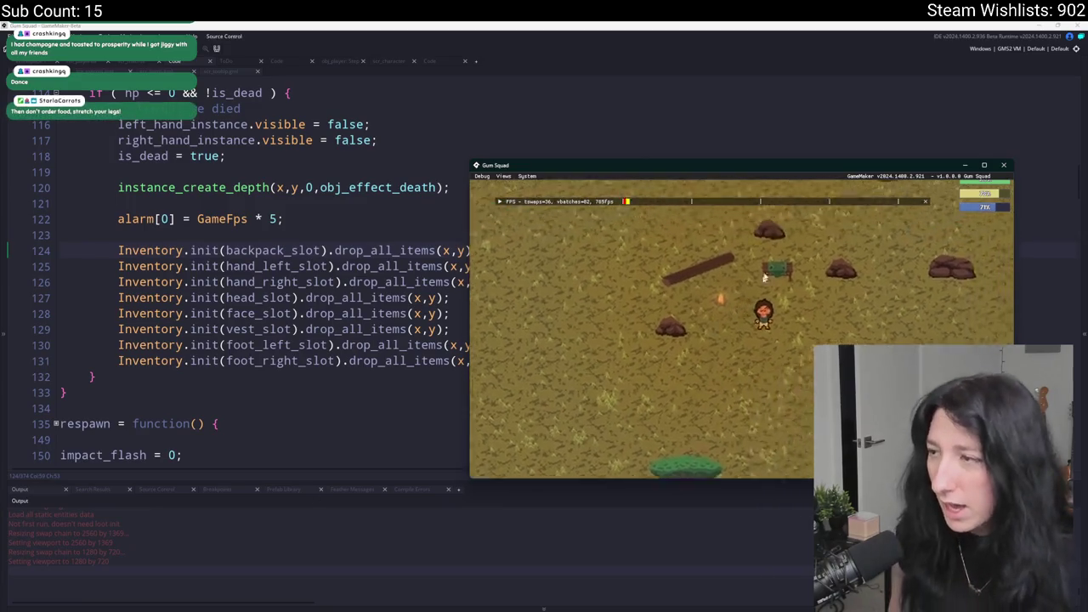
left_click_drag(837, 164, 722, 25)
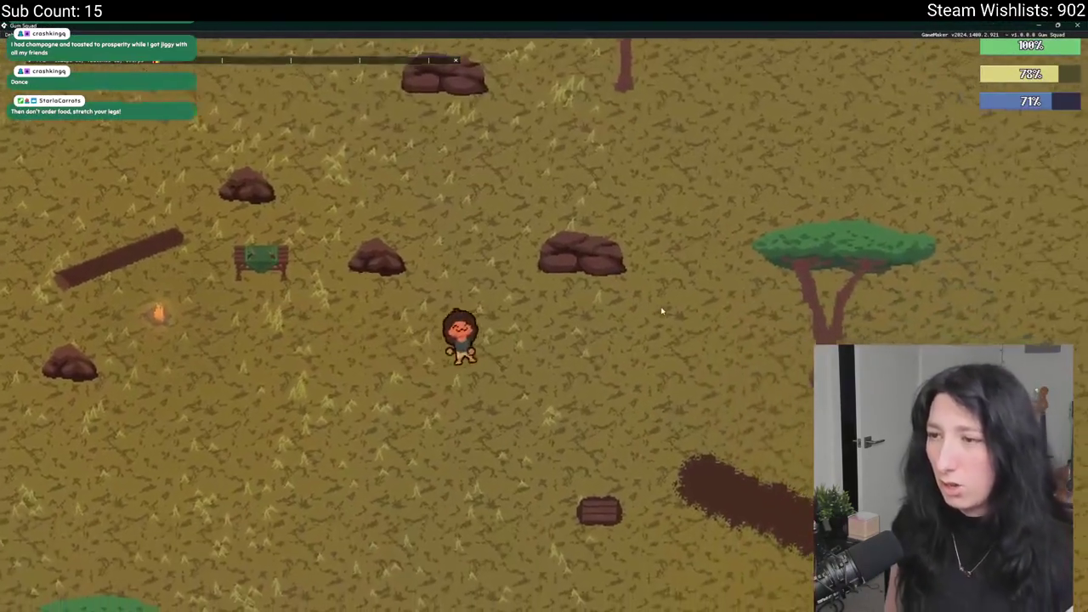
key("alt+Tab")
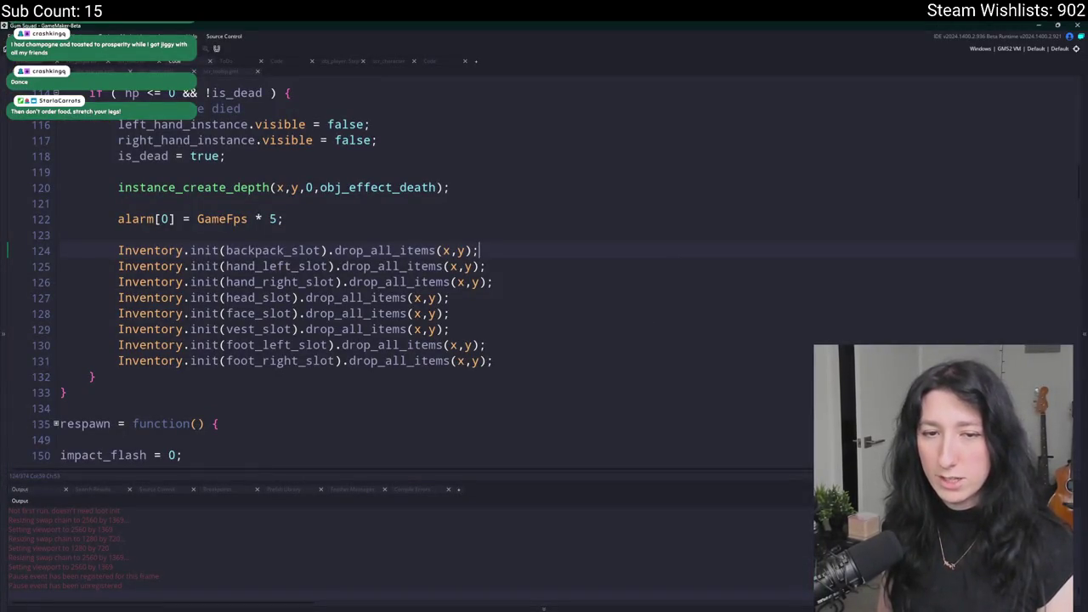
Open obj_player's Create event and unfold the surface_exists block in respawn.
left_click(226, 156)
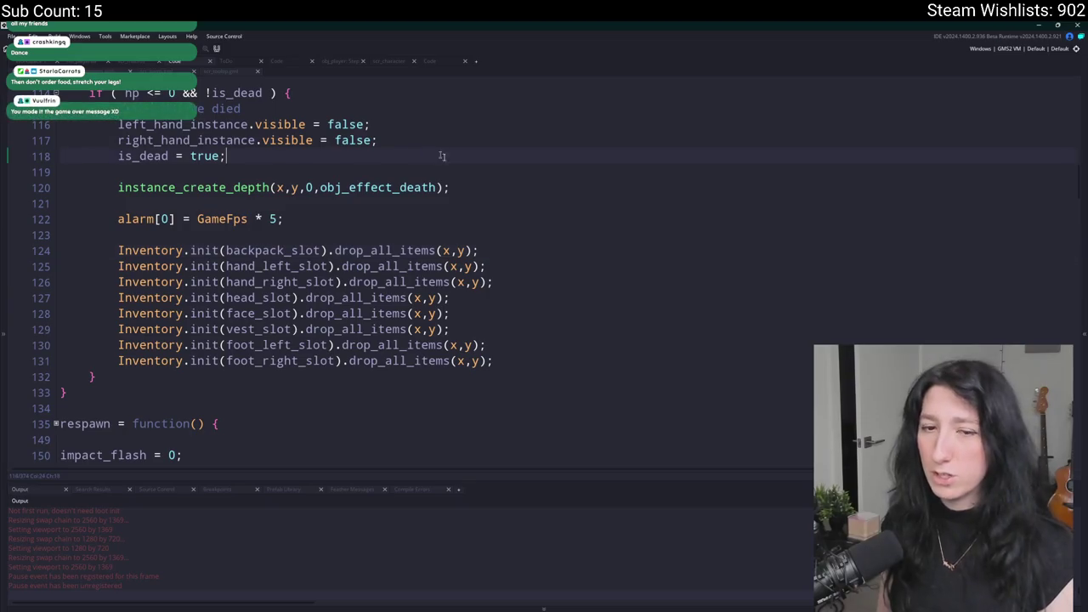
scroll(460, 290, "up", 5)
scroll(468, 285, "up", 1)
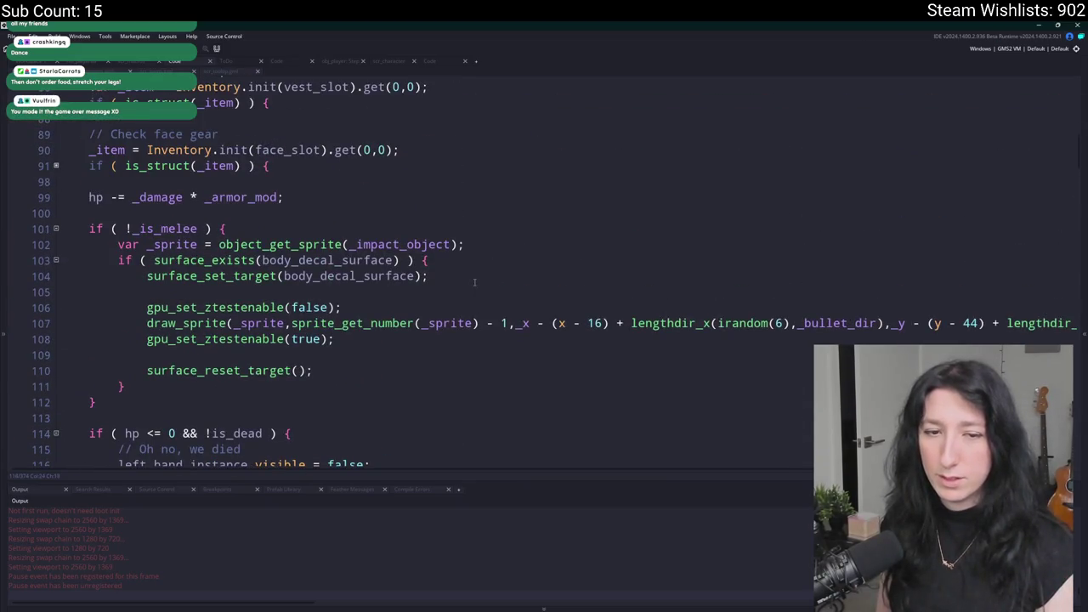
scroll(475, 282, "up", 3)
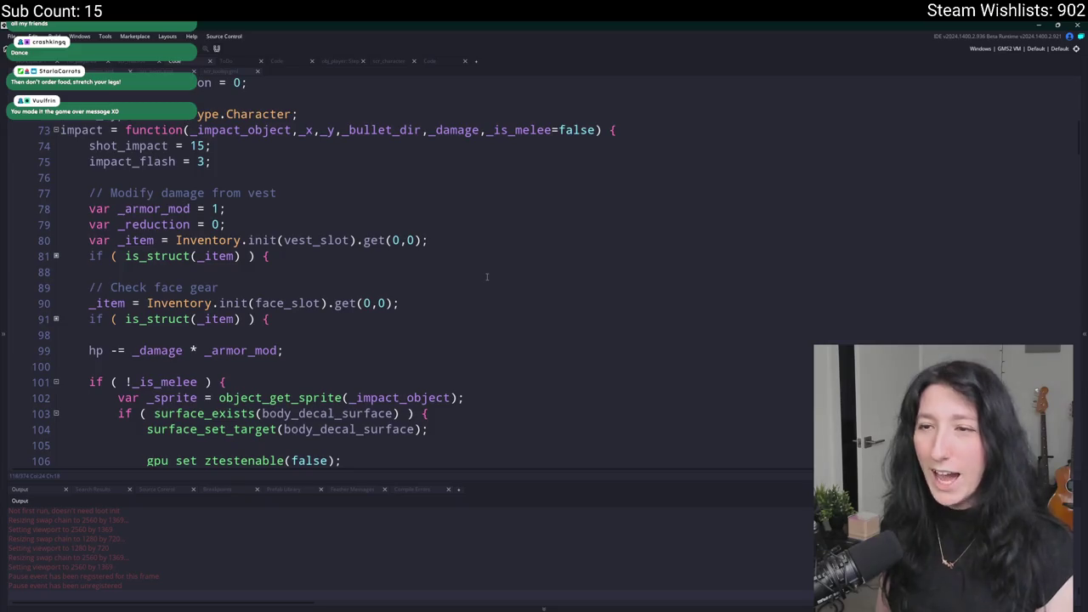
scroll(483, 273, "up", 3)
left_click(31, 62)
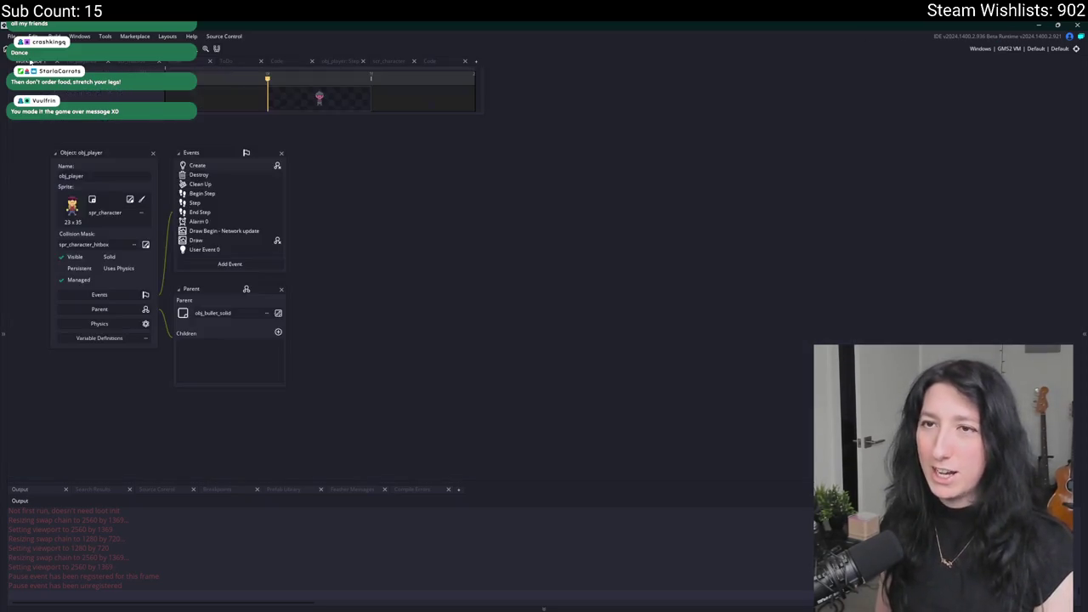
double_click(230, 168)
scroll(607, 244, "down", 20)
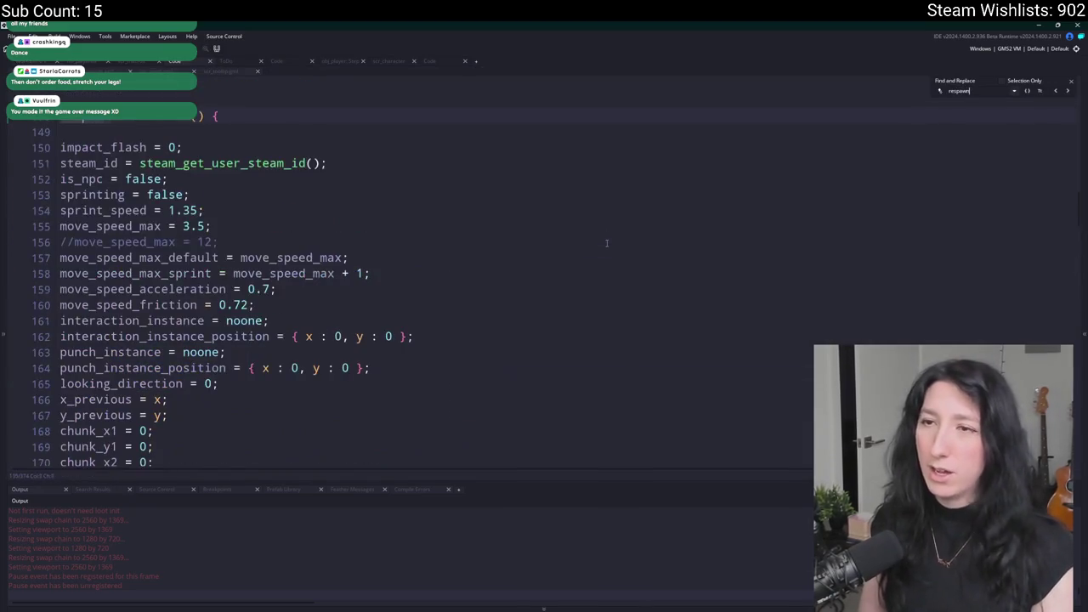
scroll(52, 191, "up", 4)
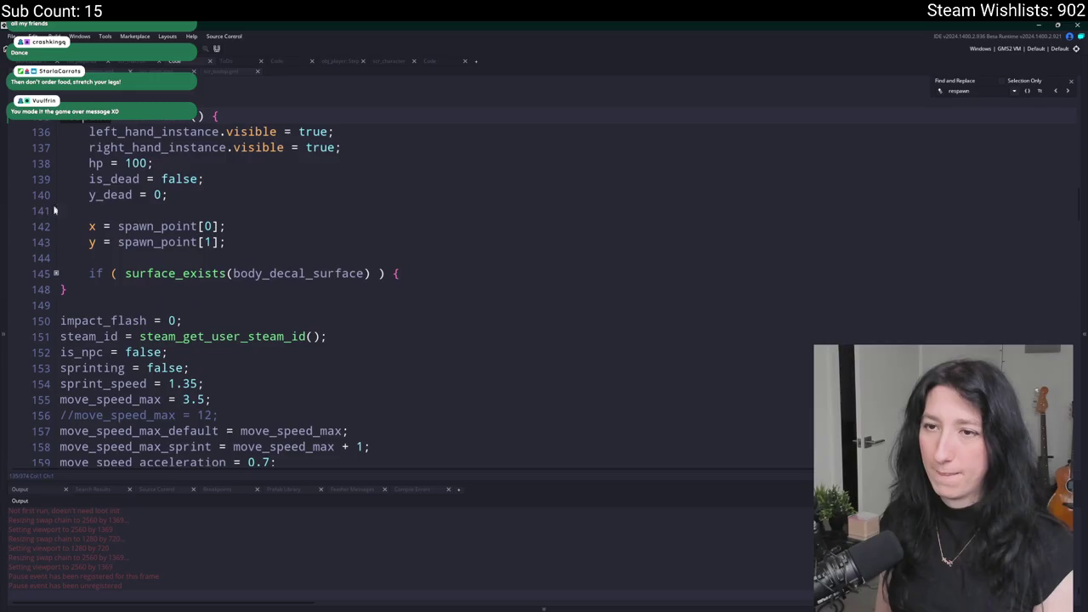
left_click(56, 273)
Insert a surface_set_target line above the fsp_surface_free call.
left_click(441, 291)
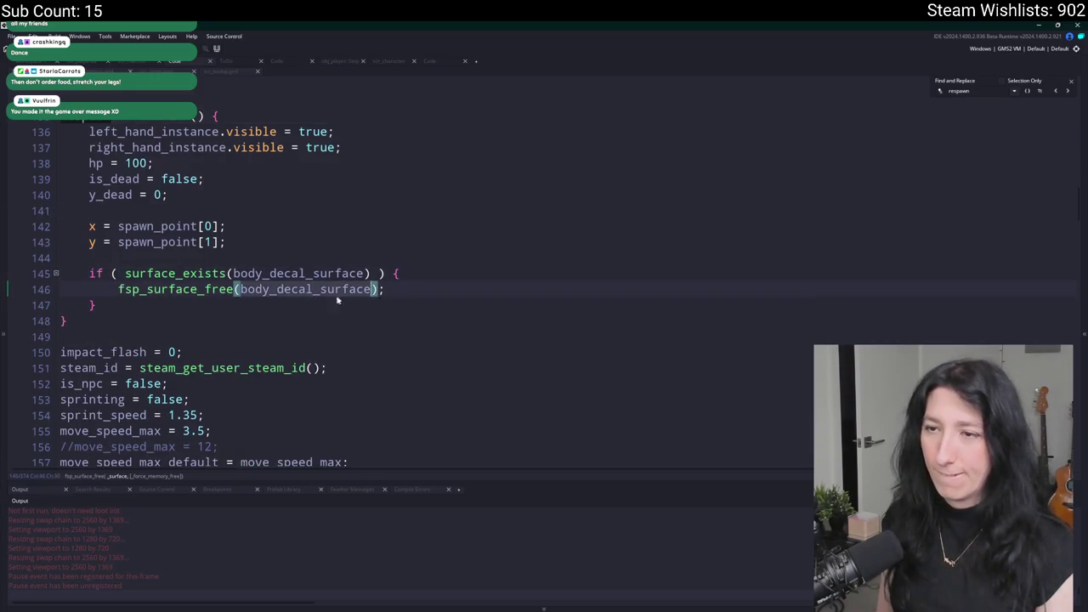
key("Return")
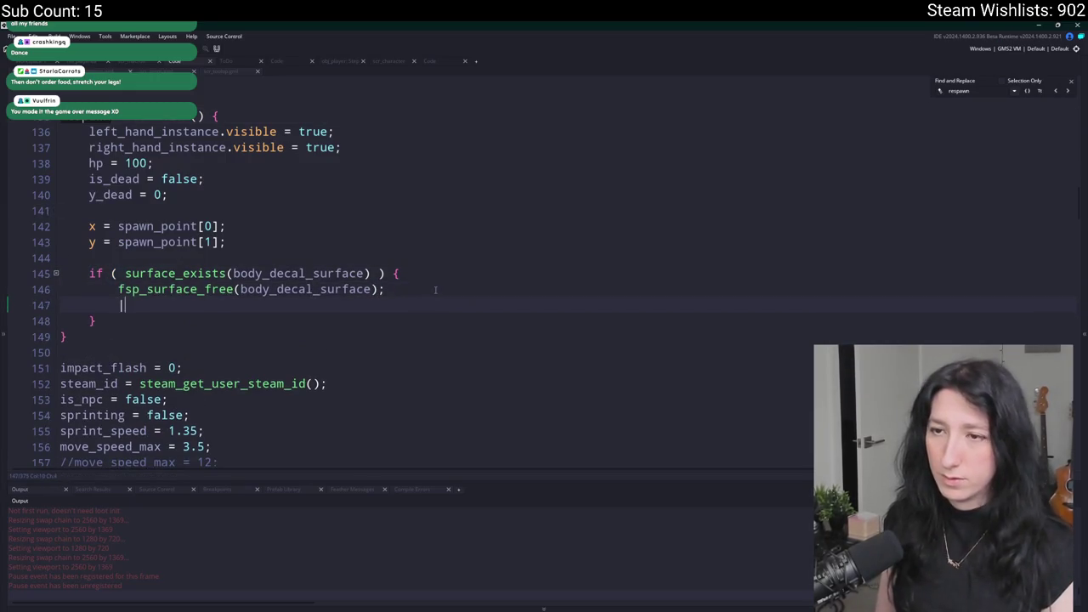
scroll(442, 285, "down", 20)
scroll(452, 276, "up", 15)
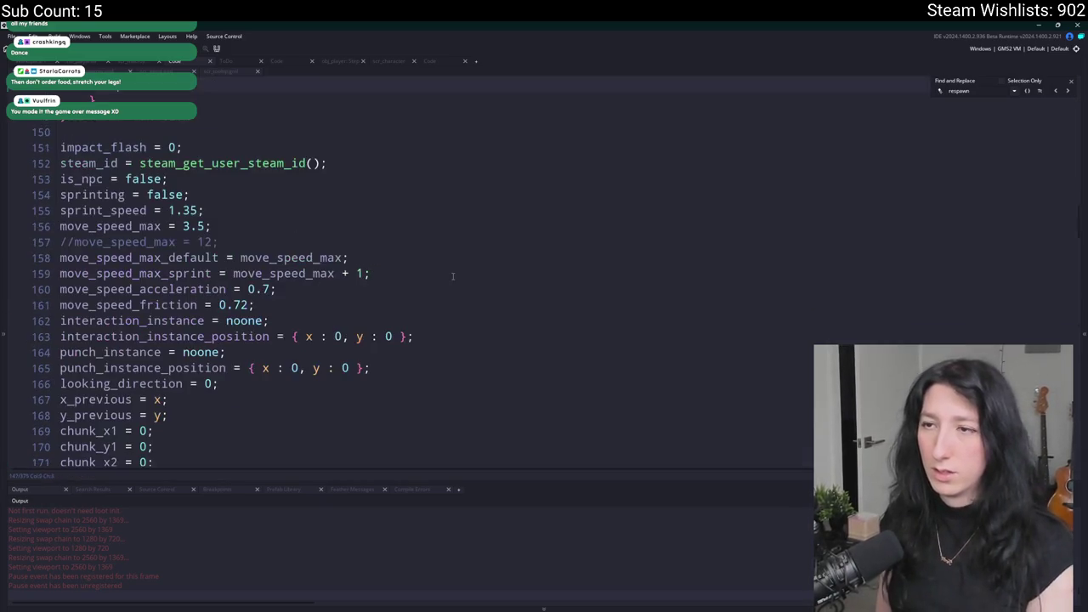
scroll(466, 254, "up", 2)
key("Return")
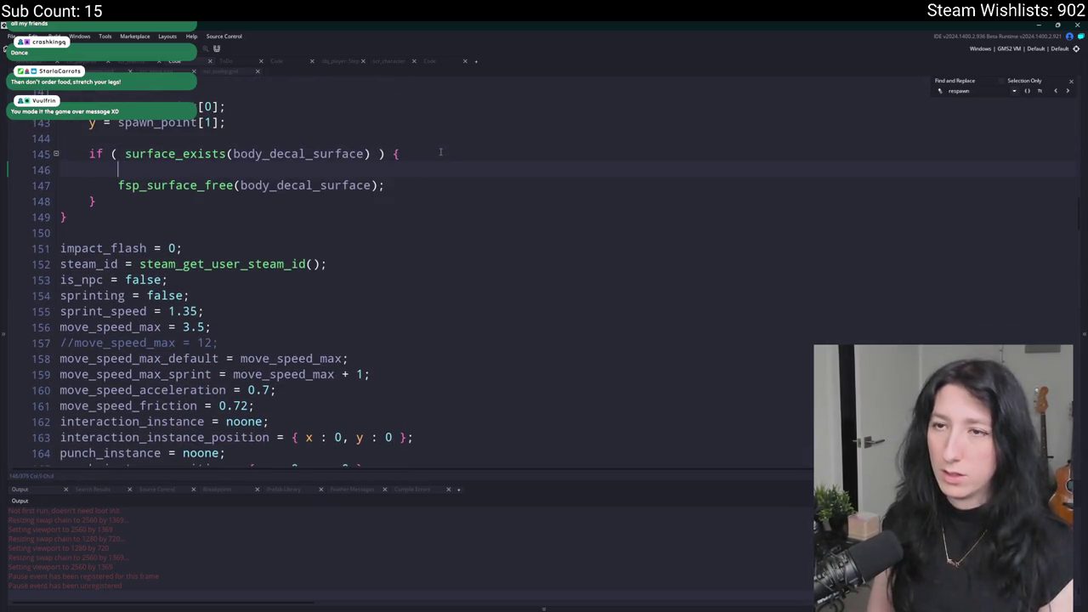
type("draw_Clear")
key("BackSpace")
key("BackSpace")
key("BackSpace")
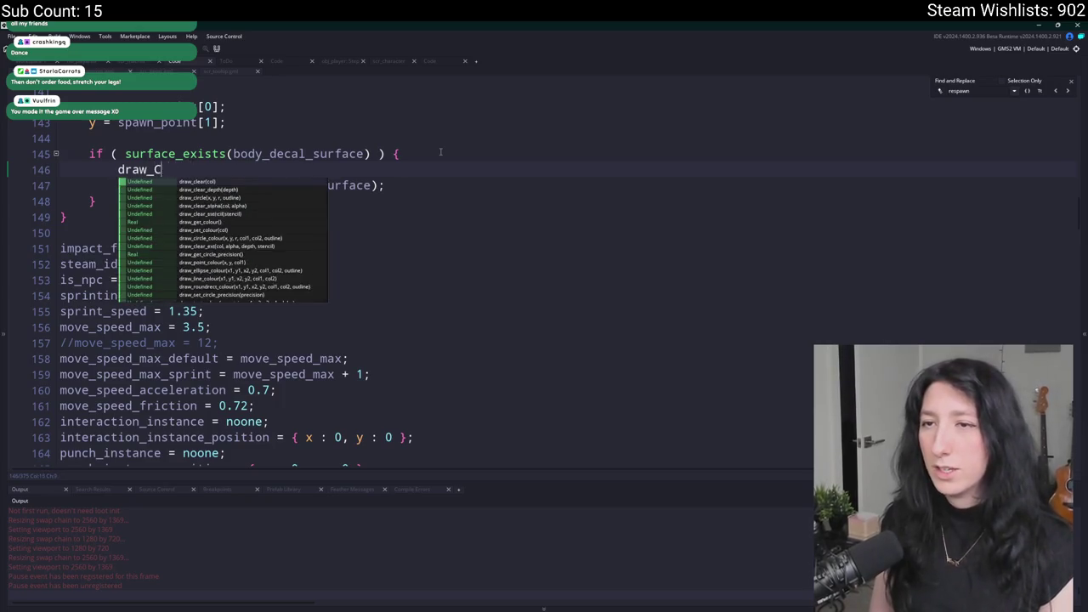
type("surface")
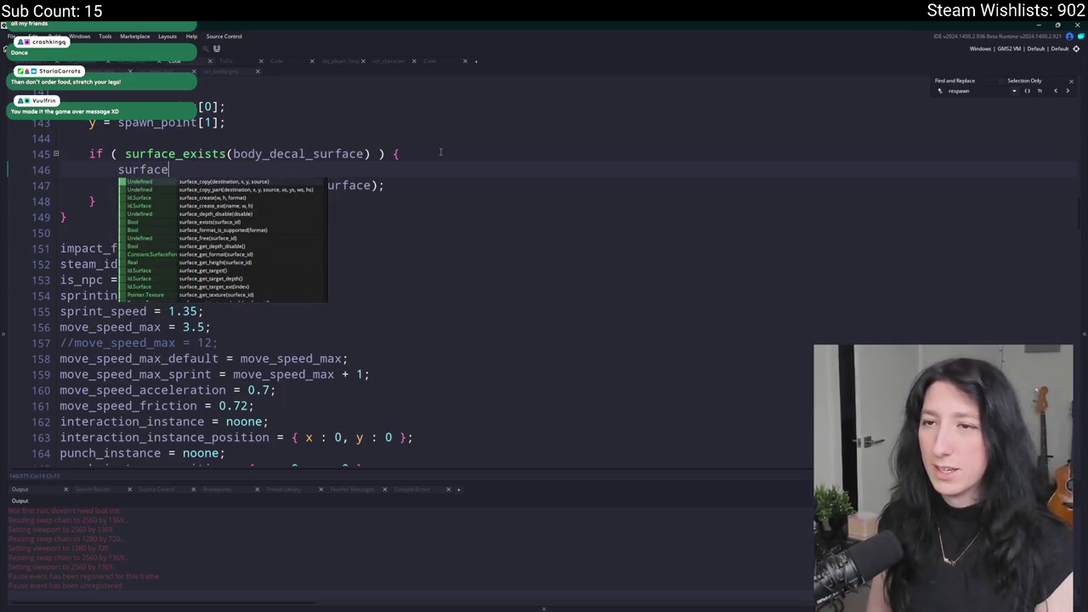
type("_set_t")
key("Return")
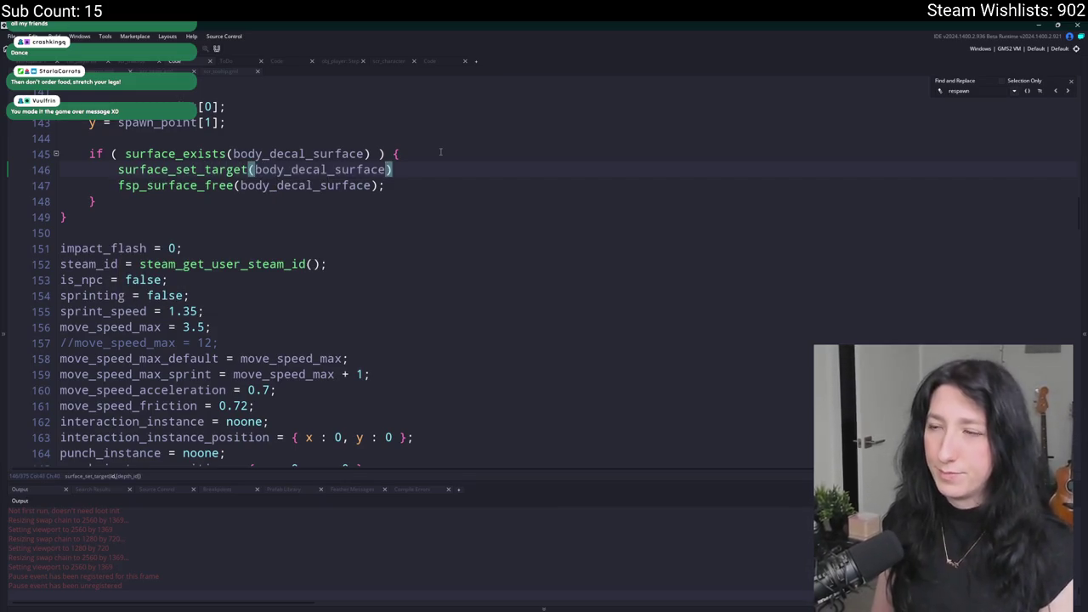
type(";")
key("Return")
key("Return")
Add surface_reset_target and begin a draw_clear_alpha call, then run the game.
type("surface_free")
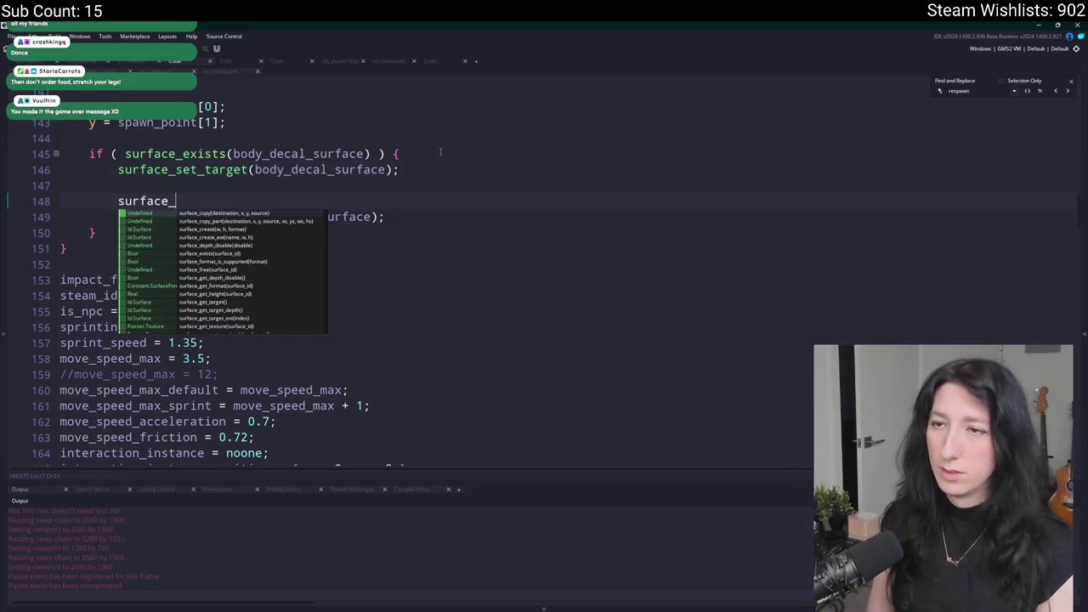
key("BackSpace")
key("BackSpace")
key("BackSpace")
type("re")
key("Down")
key("Return")
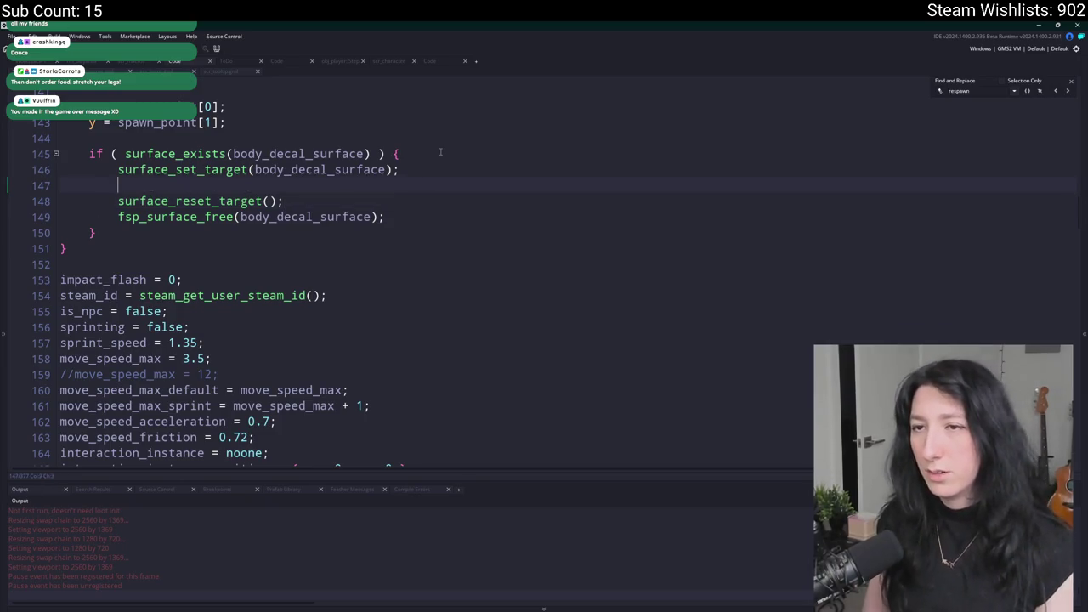
type("draw_clear_alpha(,")
left_click(444, 200)
key("Return")
key("F5")
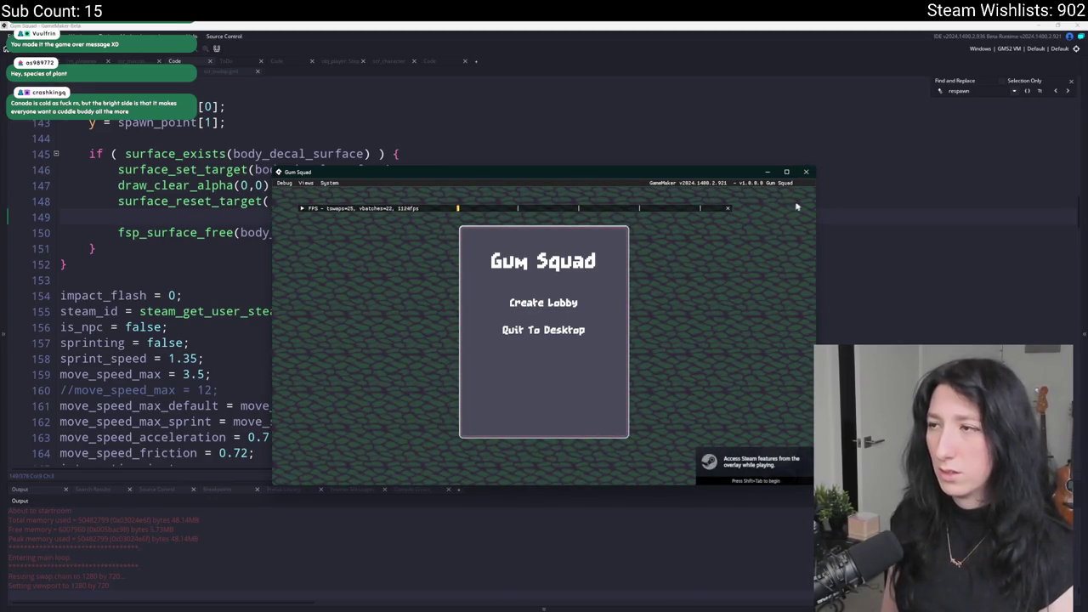
Close the game and search the whole project for body_decal_surface.
left_click(808, 172)
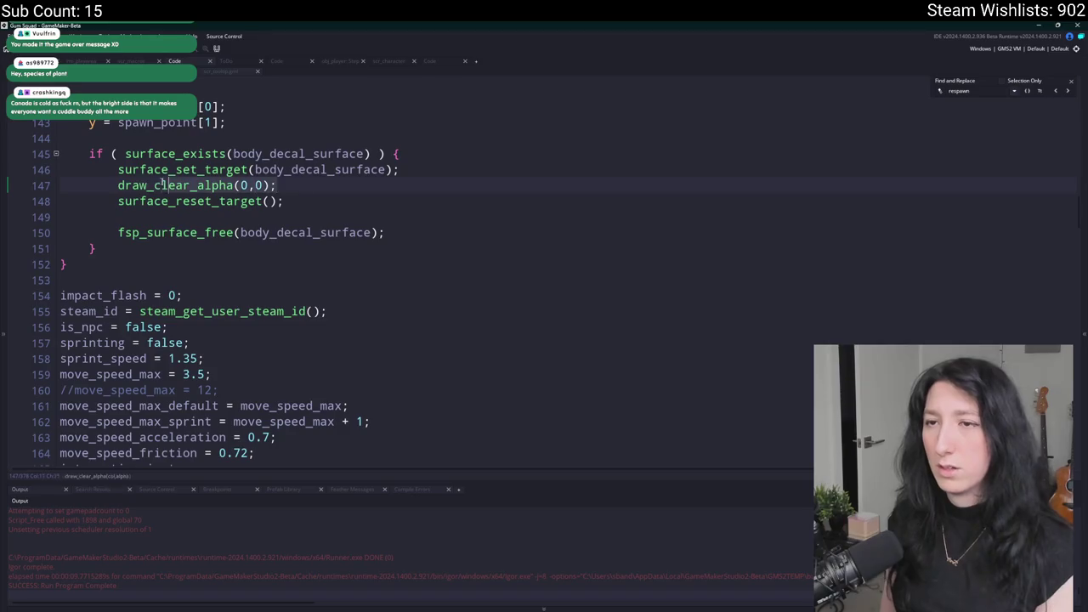
double_click(318, 233)
key("ctrl+shift+f")
key("Return")
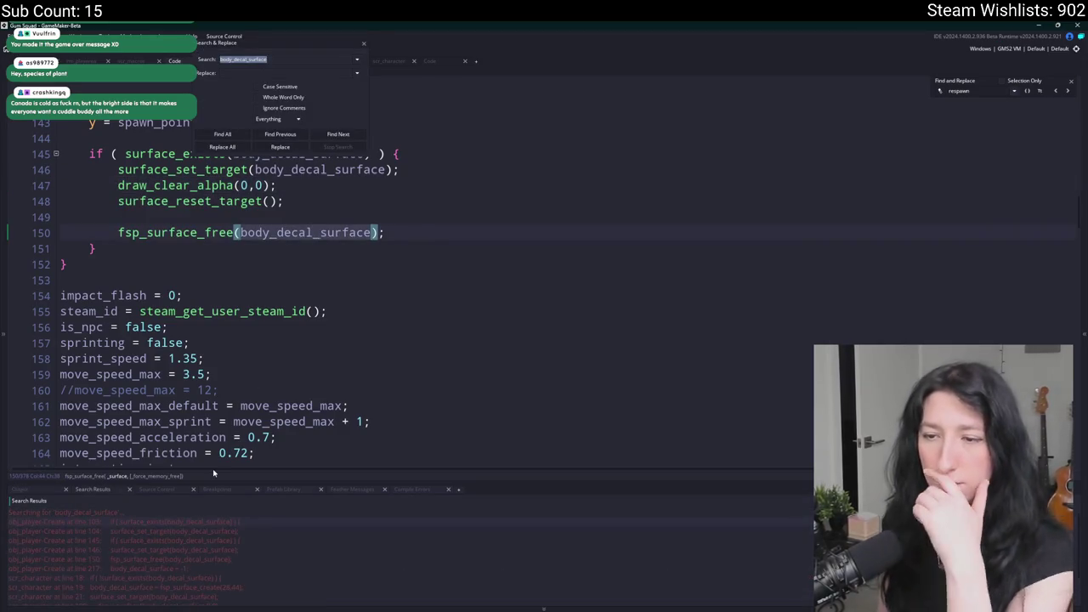
Inspect the body_decal_surface matches, including the surface_exists check in scr_character.
left_click(243, 552)
scroll(115, 576, "down", 2)
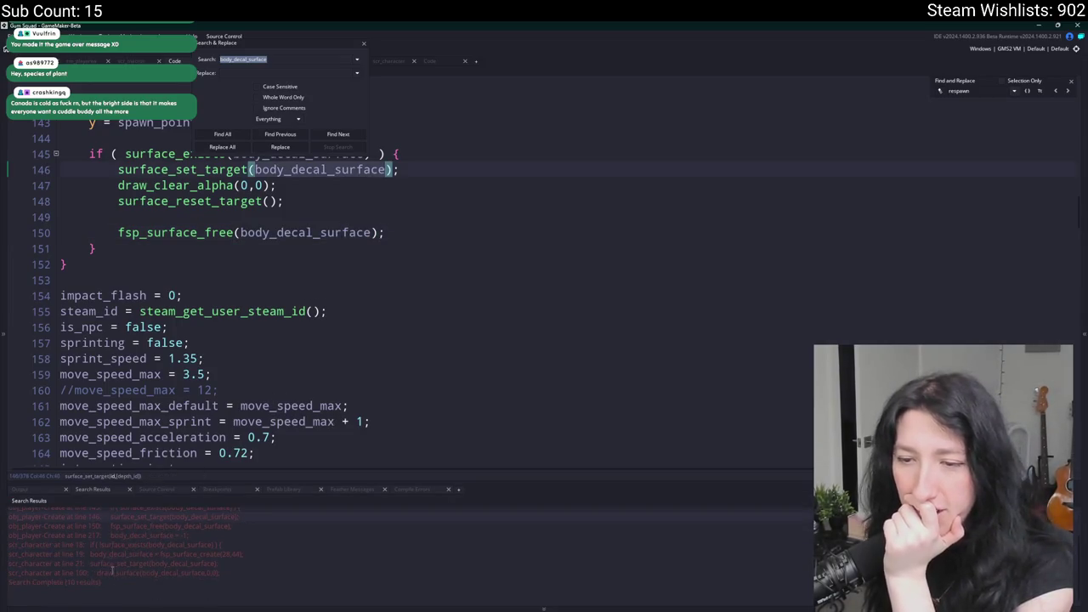
left_click(120, 555)
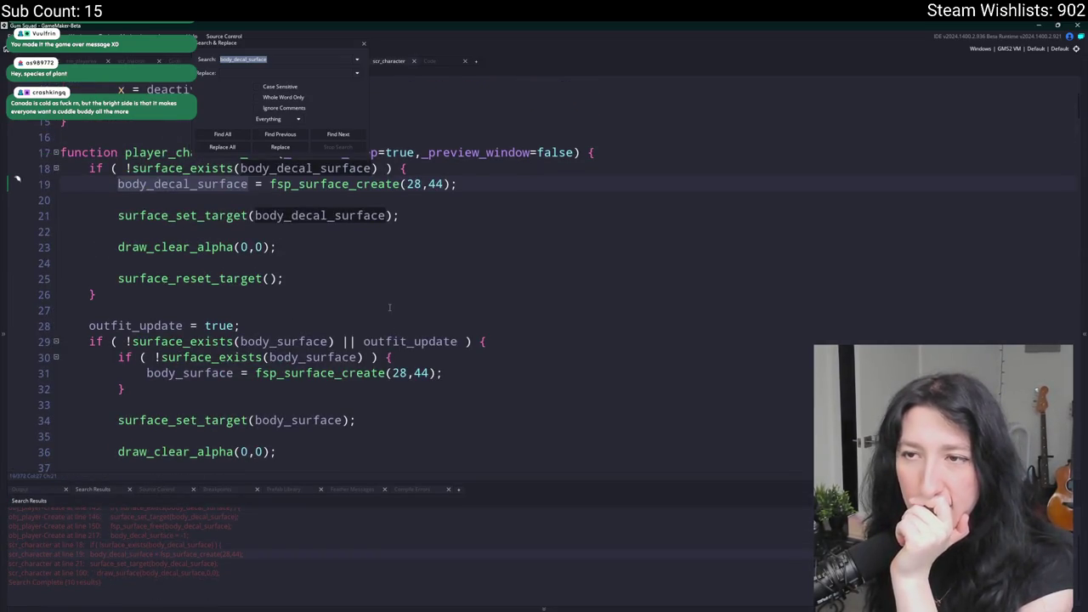
left_click(321, 237)
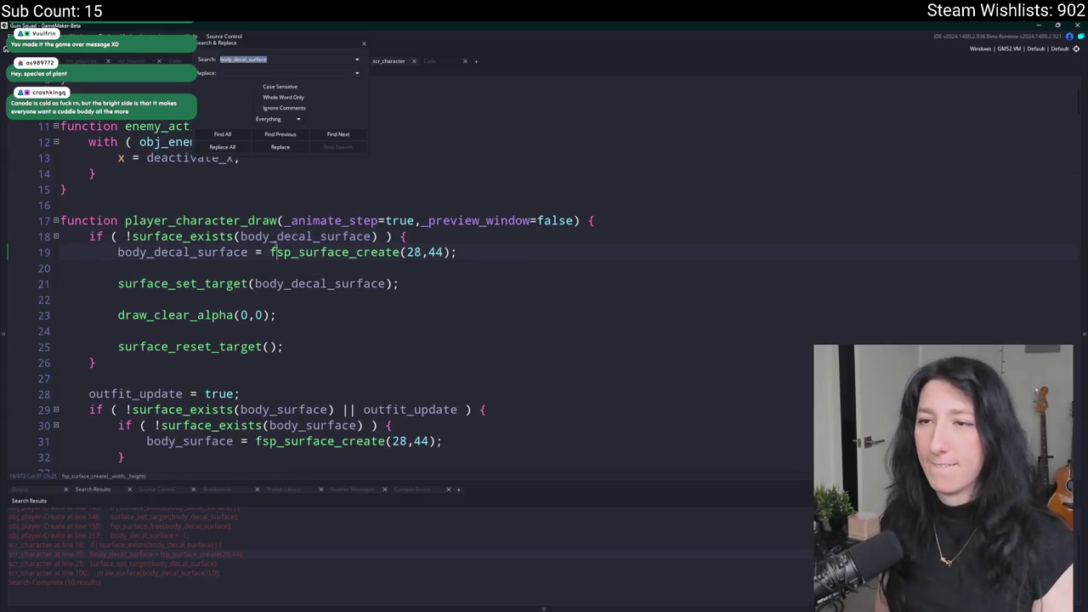
left_click(376, 237)
left_click(365, 43)
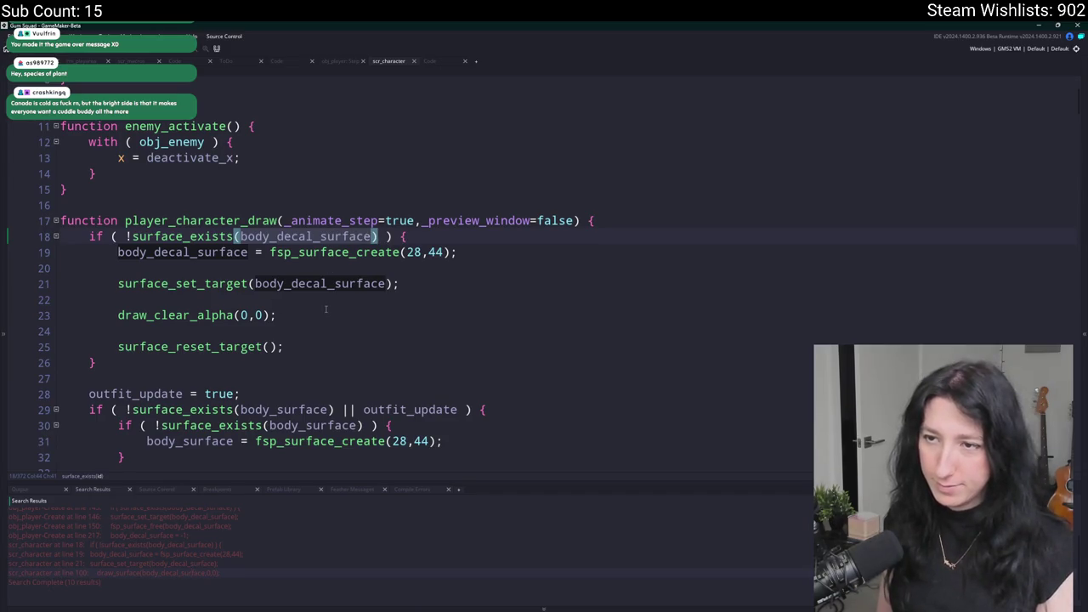
Remove the exit statement on line 281 of scr_character and reopen obj_player's Create code.
scroll(77, 578, "up", 2)
left_click(430, 62)
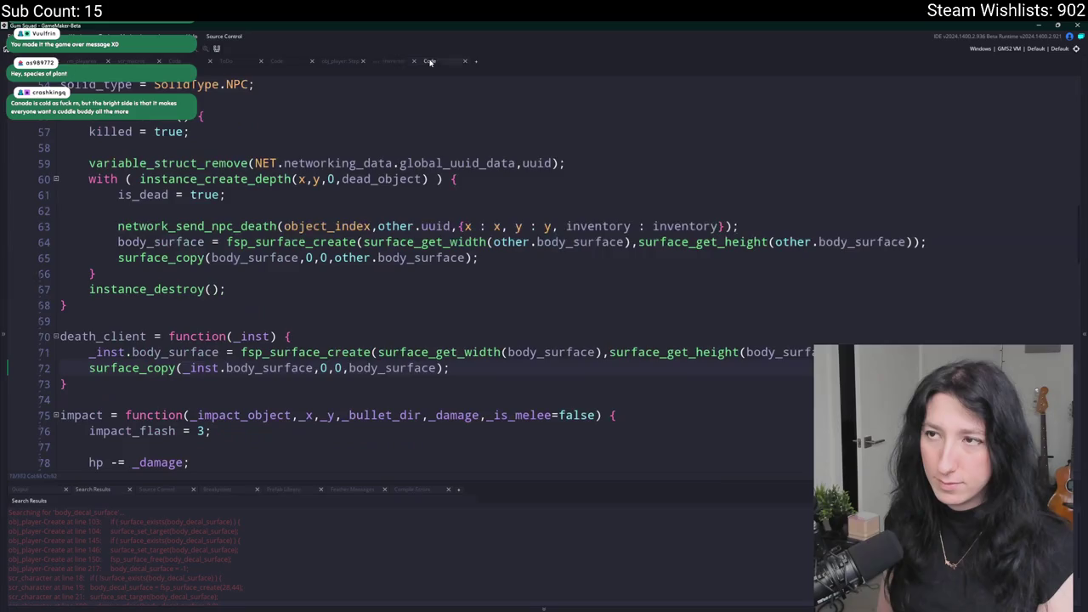
left_click(392, 62)
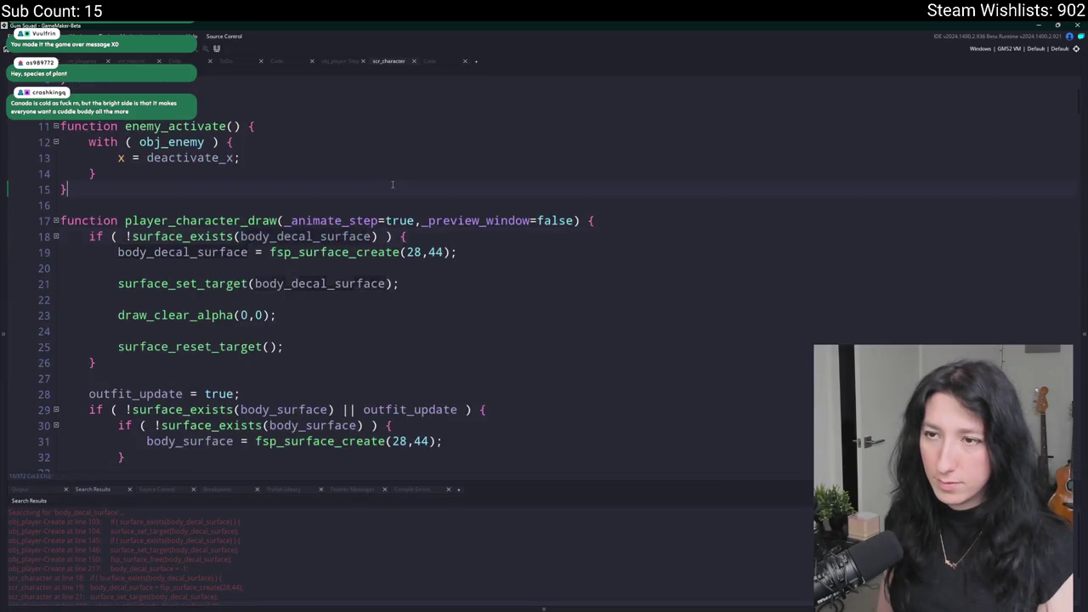
key("ctrl+z")
key("ctrl+z")
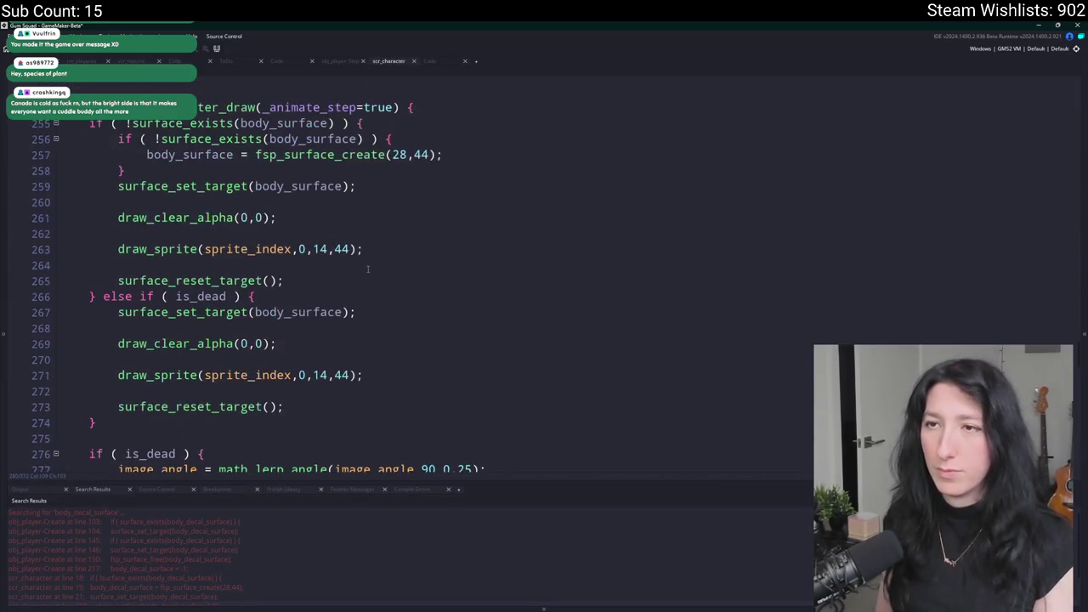
double_click(85, 560)
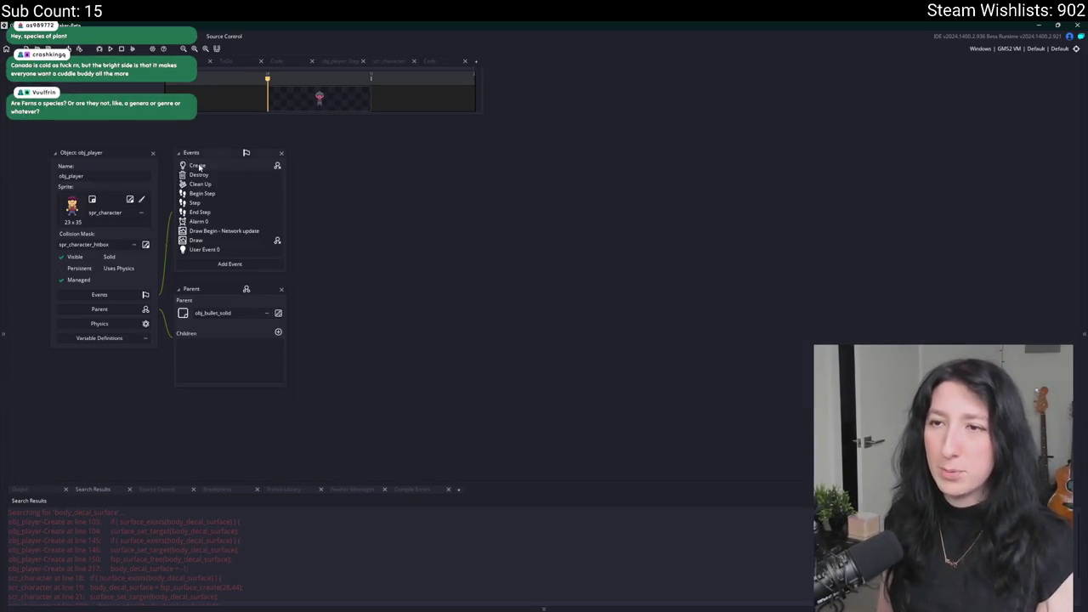
Move the target, clear and reset lines from respawn into fsp_surface_free, indented above surface_free.
mouse_move(336, 204)
left_mouse_down()
mouse_move(139, 182)
mouse_move(97, 153)
mouse_move(182, 207)
mouse_move(340, 193)
mouse_move(29, 176)
mouse_move(29, 162)
mouse_move(327, 213)
mouse_move(117, 185)
mouse_move(311, 210)
mouse_move(117, 169)
mouse_move(305, 208)
left_mouse_up()
key("ctrl+c")
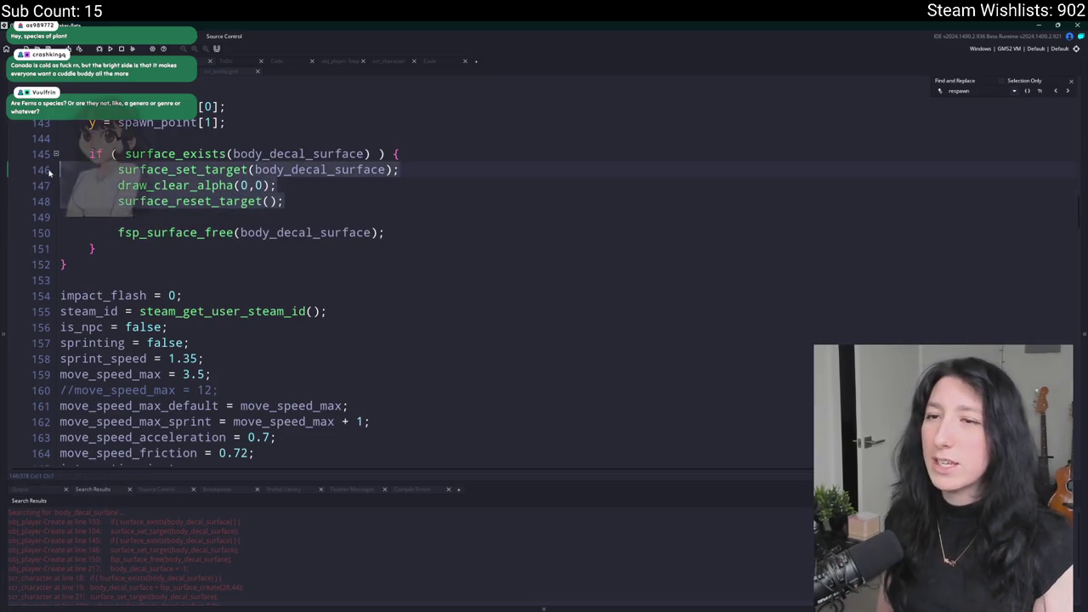
key("BackSpace")
middle_click(179, 170)
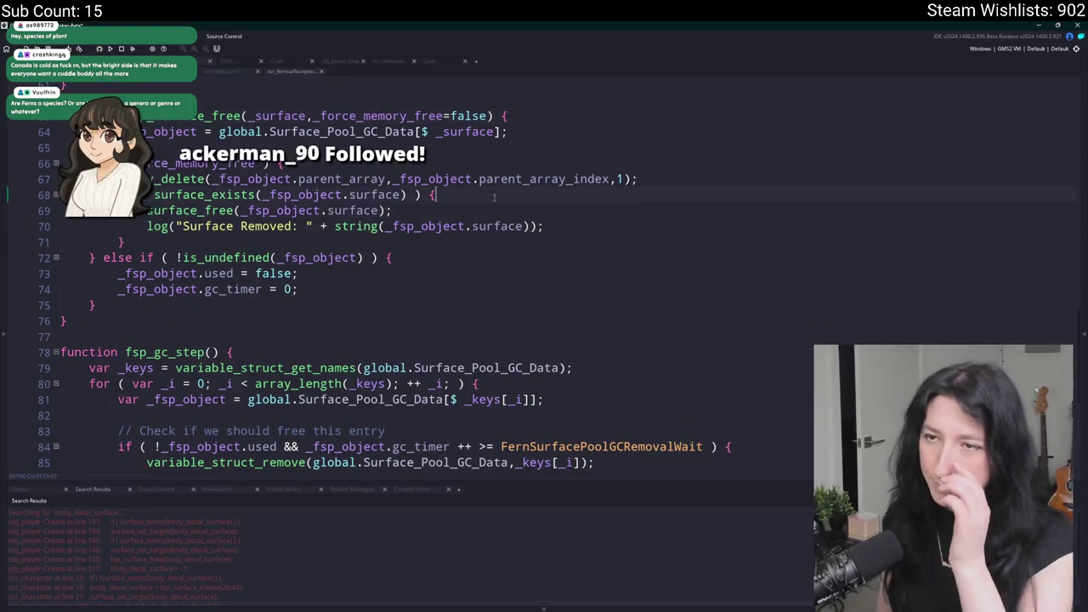
key("Home")
key("ctrl+v")
left_click_drag(285, 243, 118, 226)
key("Tab")
left_click(385, 243)
key("Return")
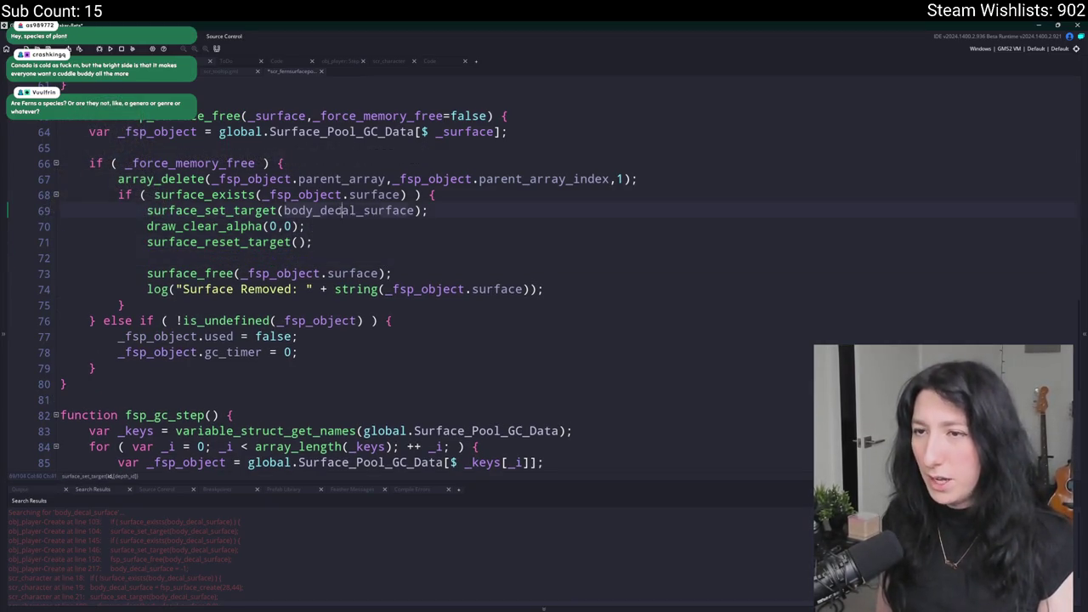
Replace body_decal_surface on line 69 with _fsp_object.surface and run the game.
left_click(319, 195)
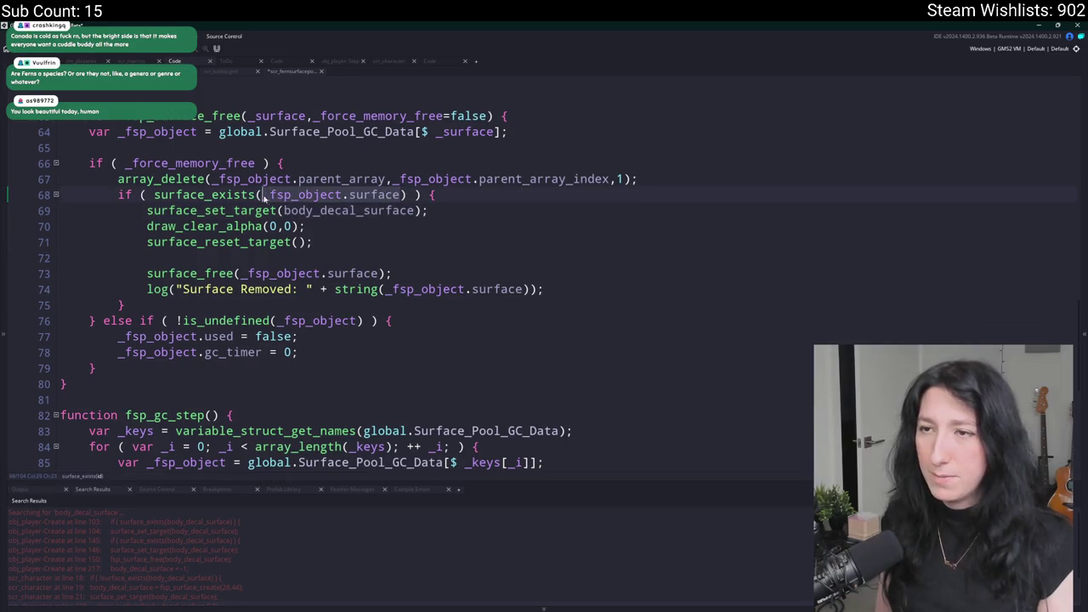
double_click(353, 211)
type("_fsp_object.surface")
left_click(364, 235)
key("F5")
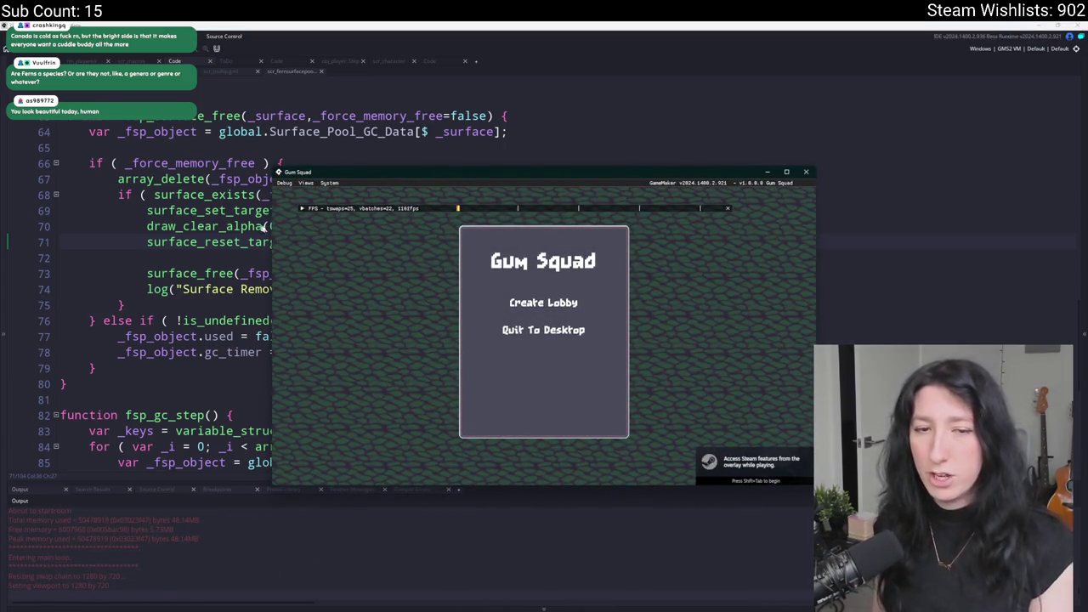
Create a lobby, maximize the game window, and walk left and right fighting the enemies.
left_click(543, 299)
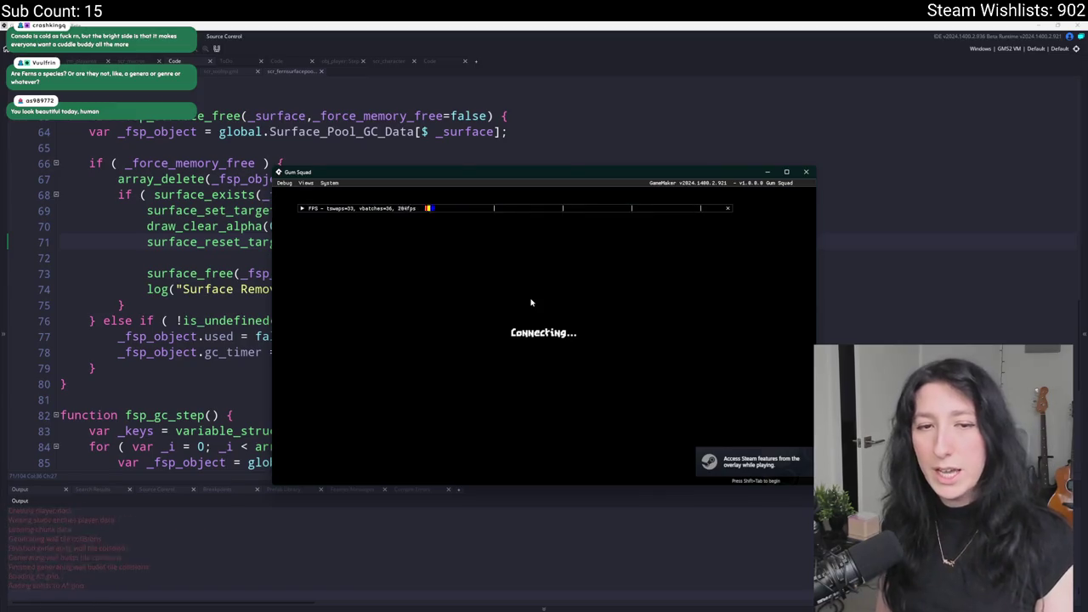
key("w")
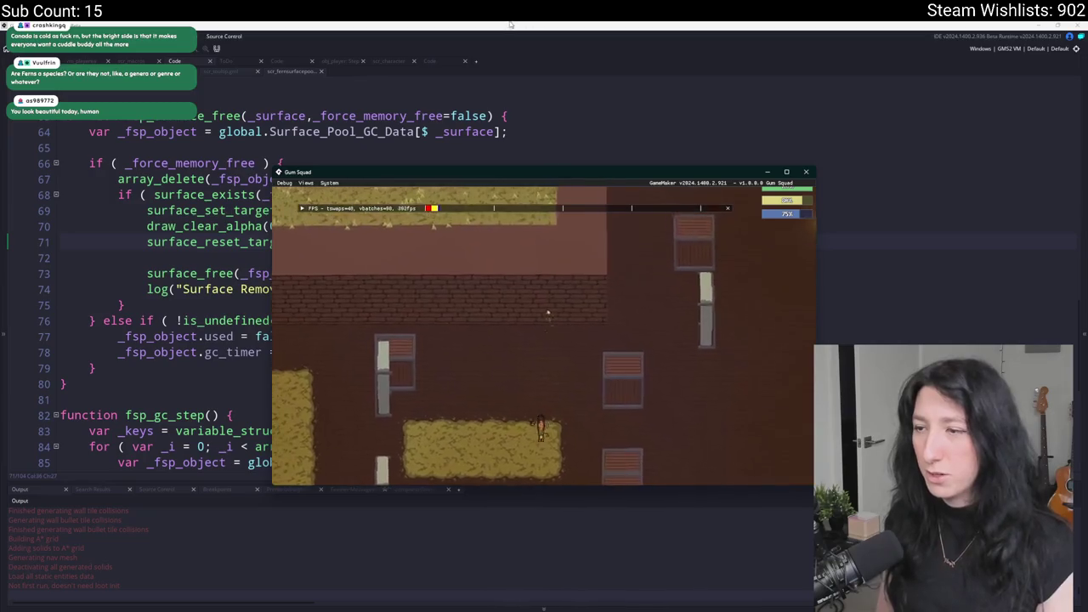
left_click_drag(557, 169, 559, 155)
double_click(559, 154)
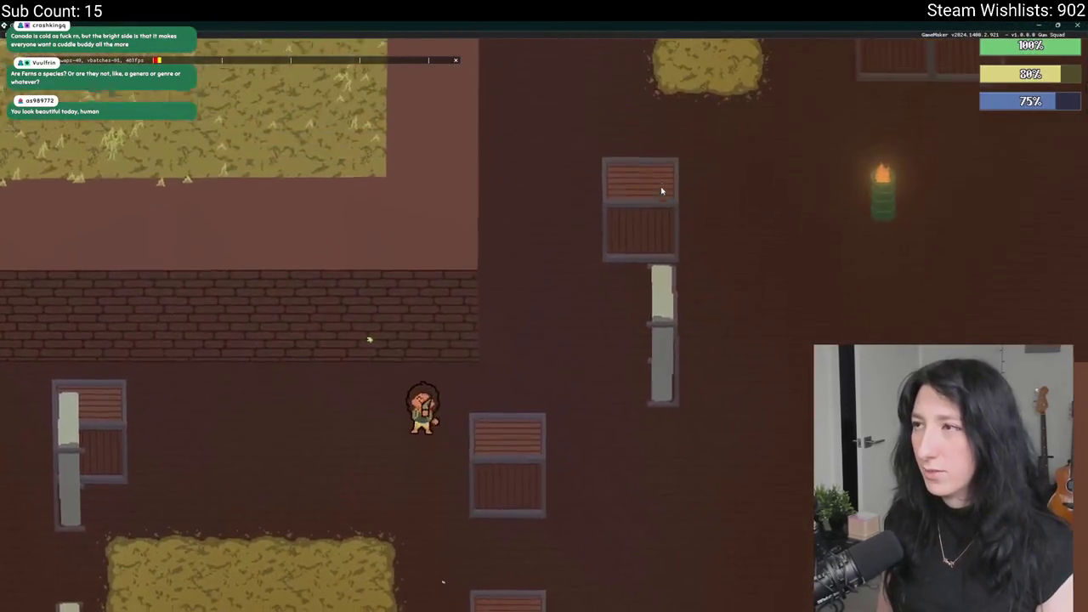
key("a")
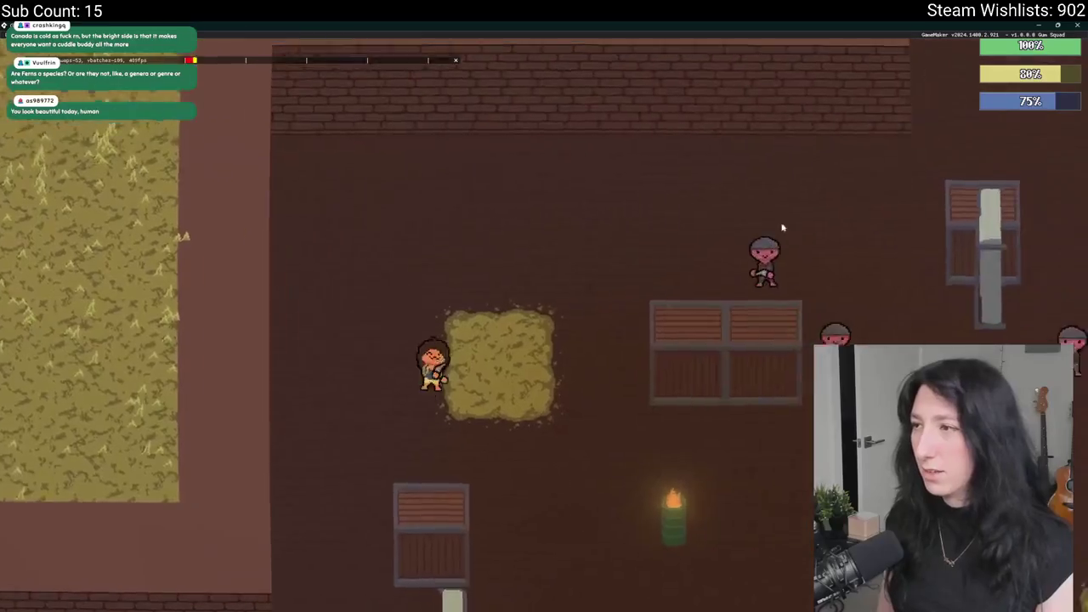
key("d")
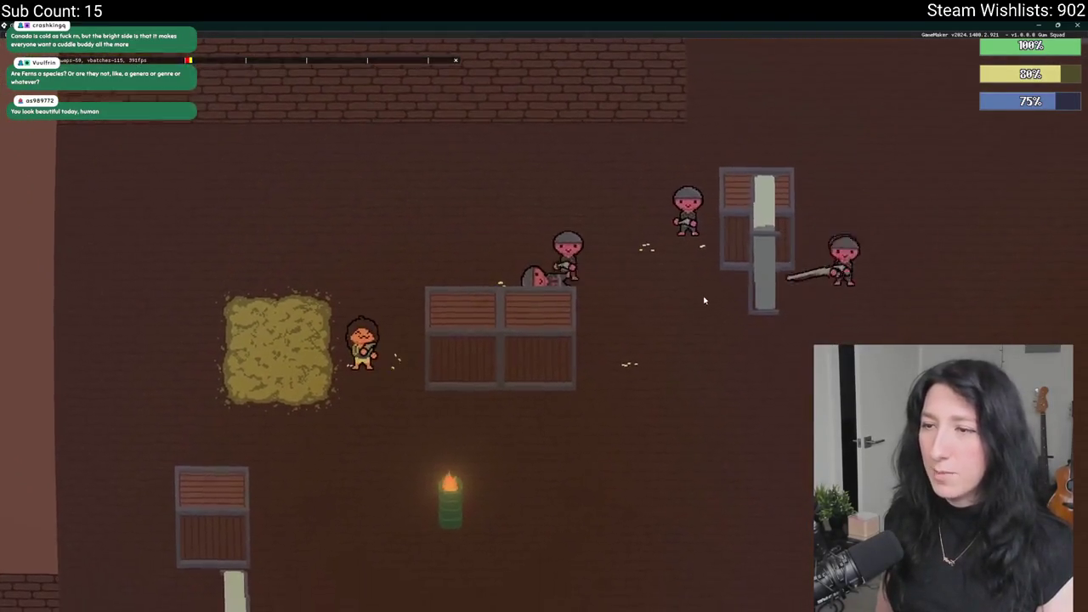
key("a")
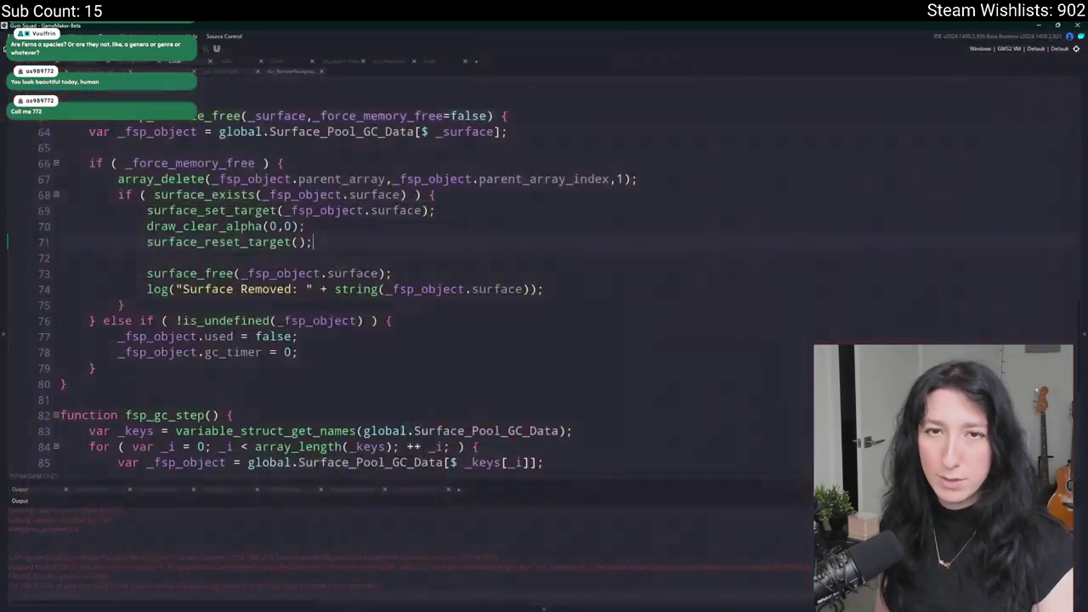
Rebuild, create a fullscreen lobby, and fight enemies through death and respawn before closing the game.
key("F5")
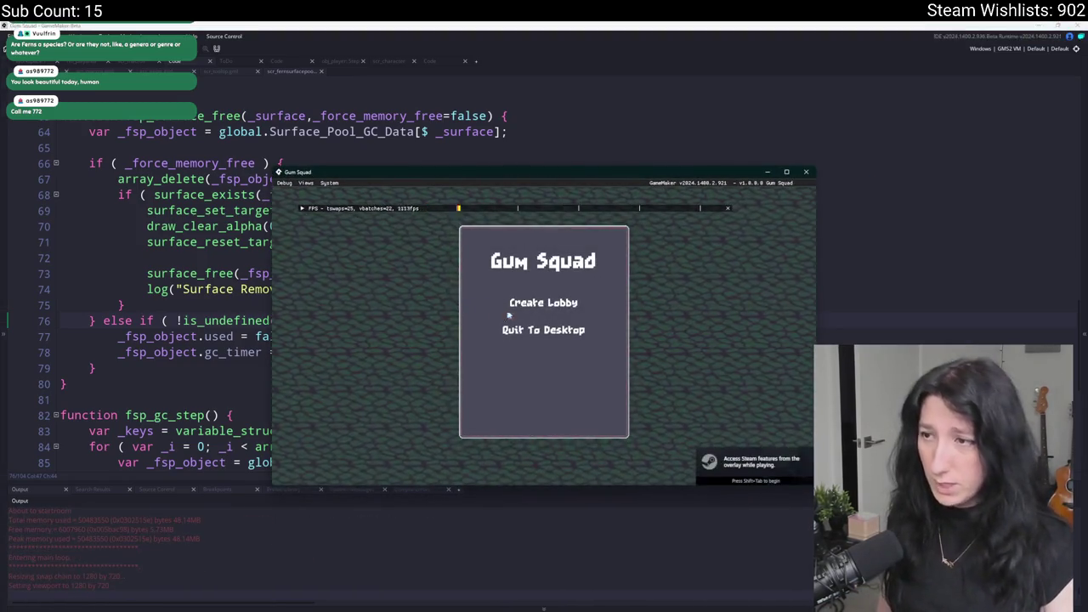
left_click(507, 305)
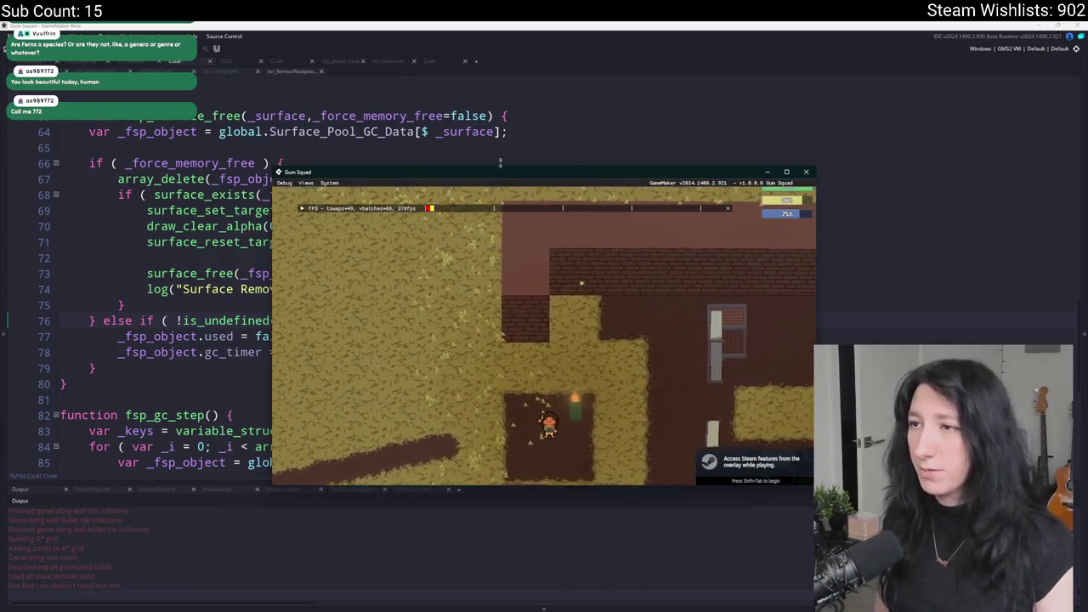
key("F11")
key("d")
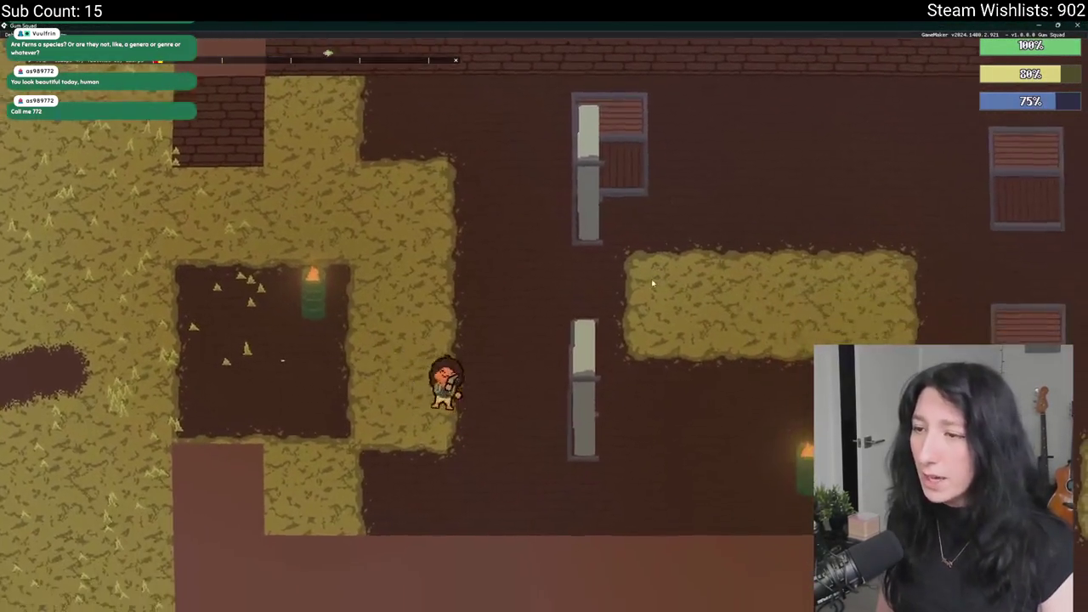
key("s")
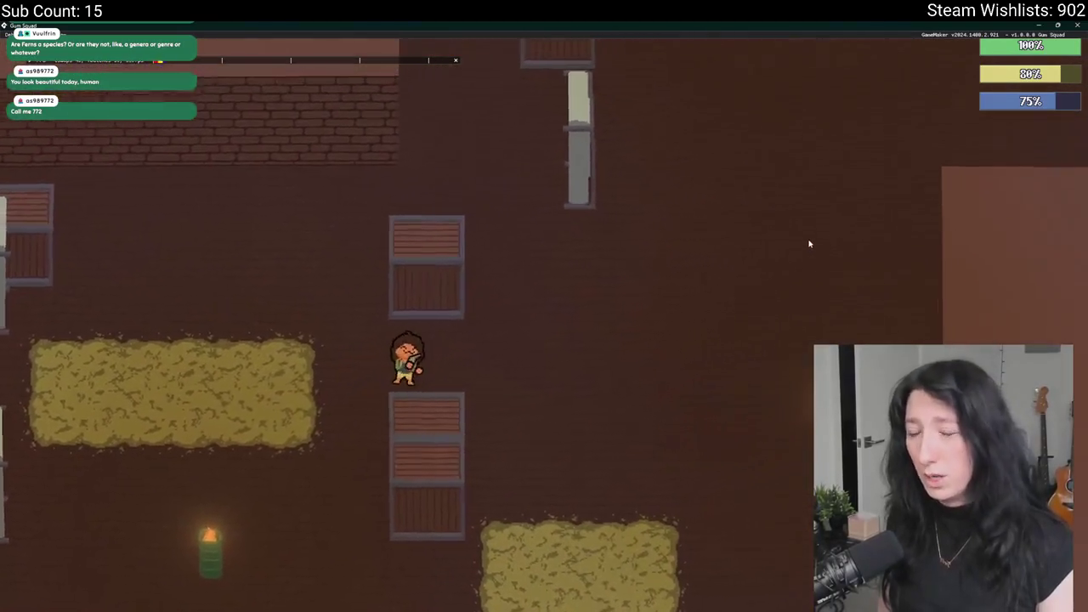
key("w")
key("d")
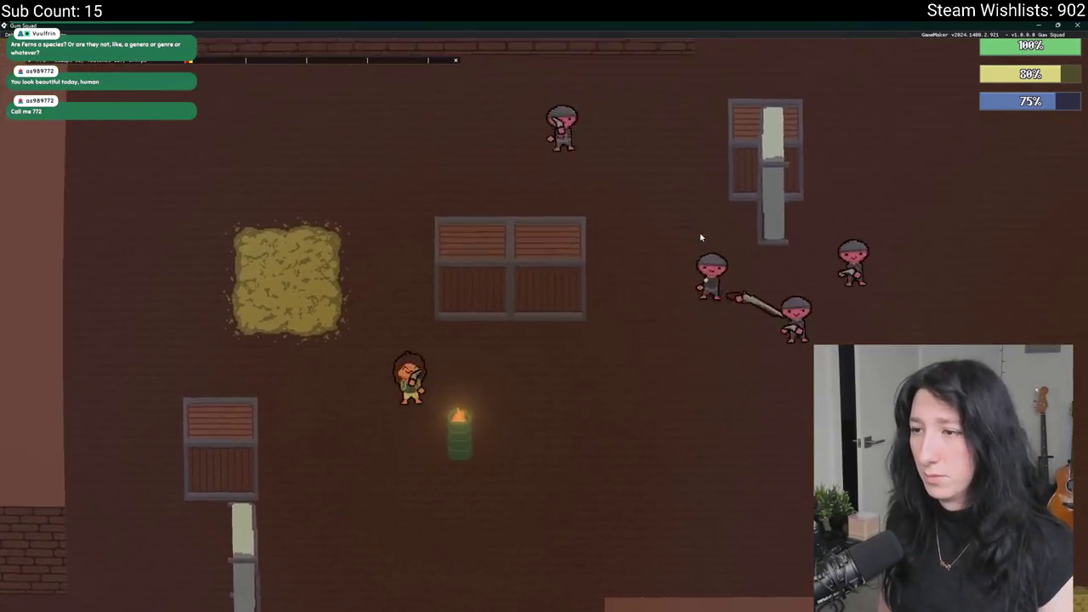
key("a")
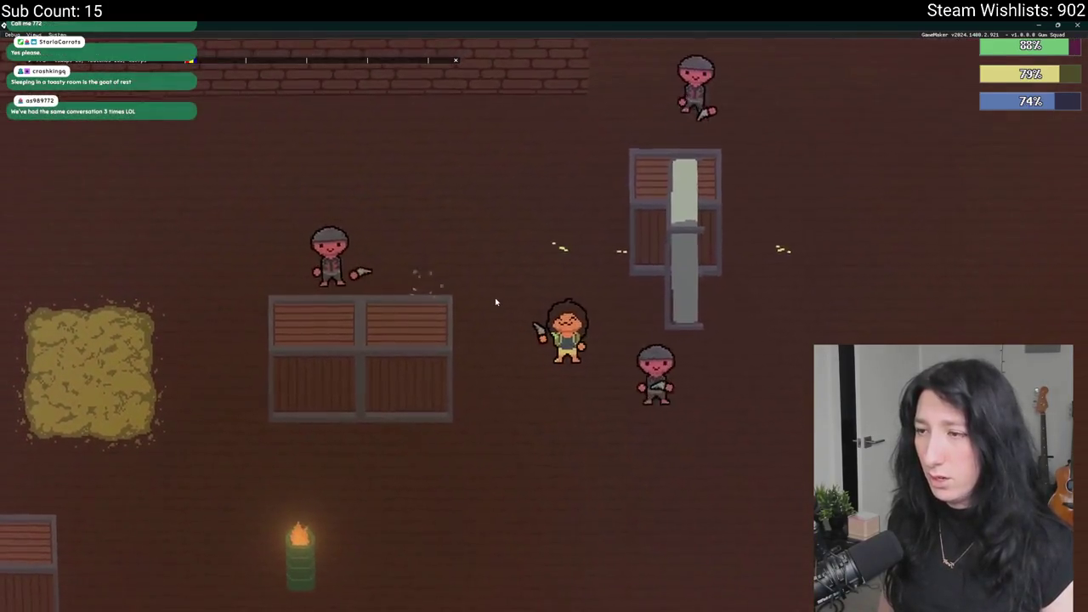
key("a")
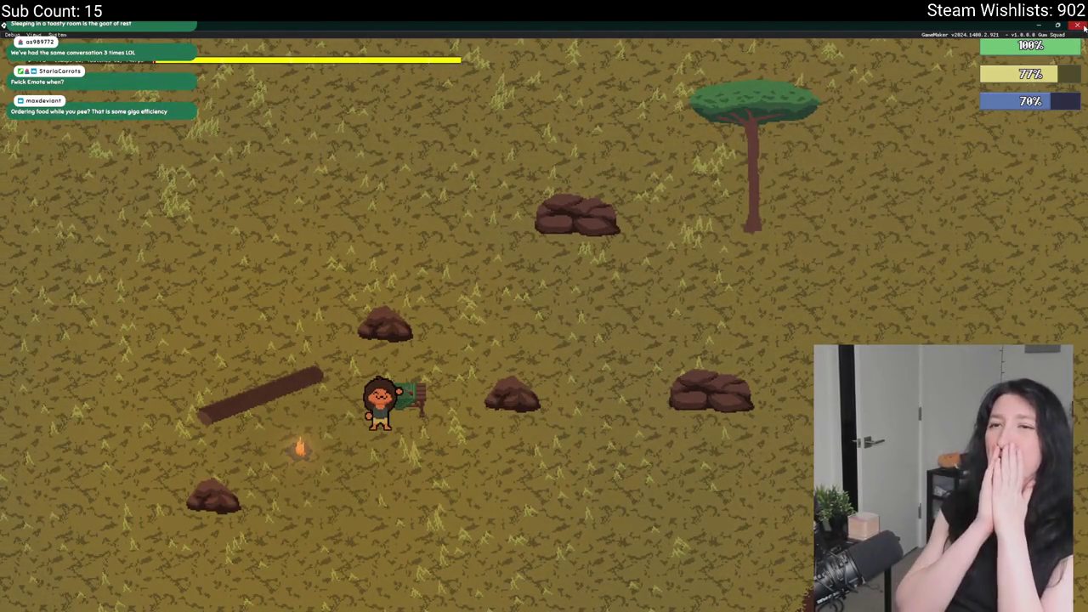
left_click(1079, 25)
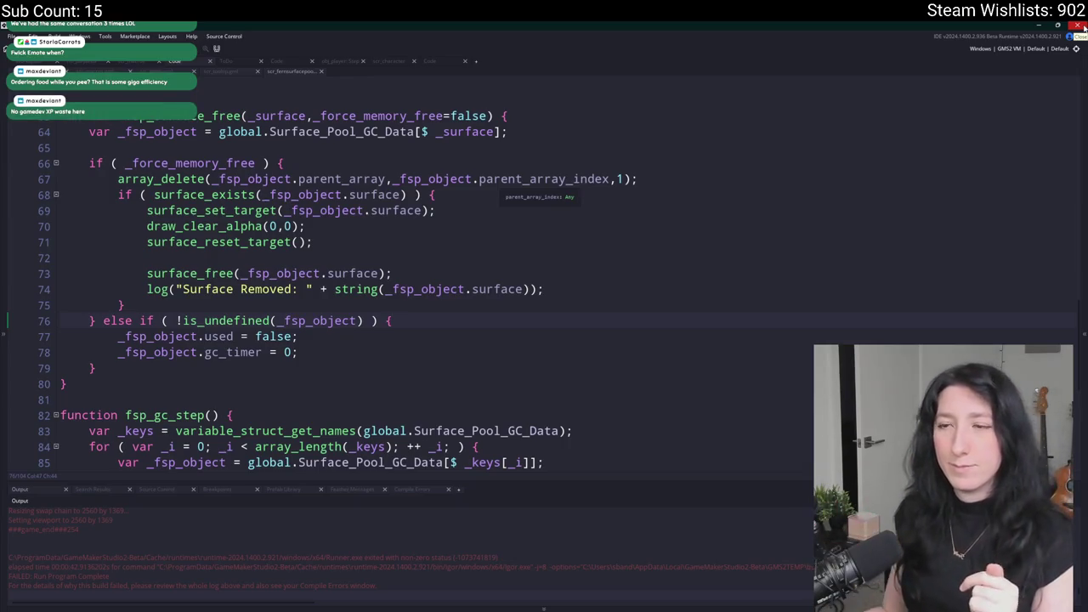
Cut the three surface-clearing lines 69–71 out of fsp_surface_free.
left_click(341, 224)
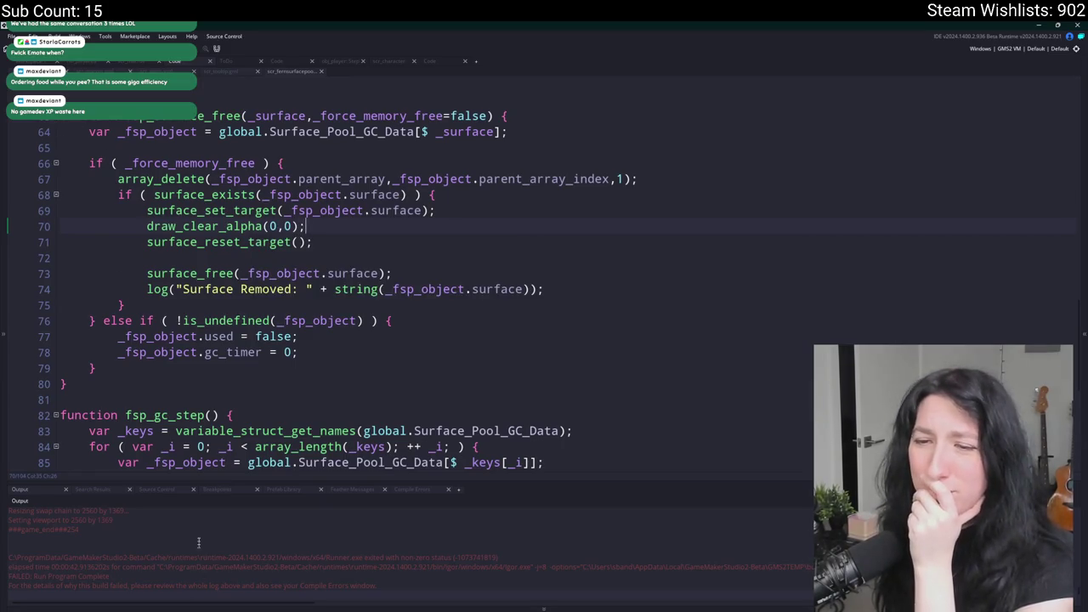
left_click(244, 73)
scroll(249, 255, "up", 2)
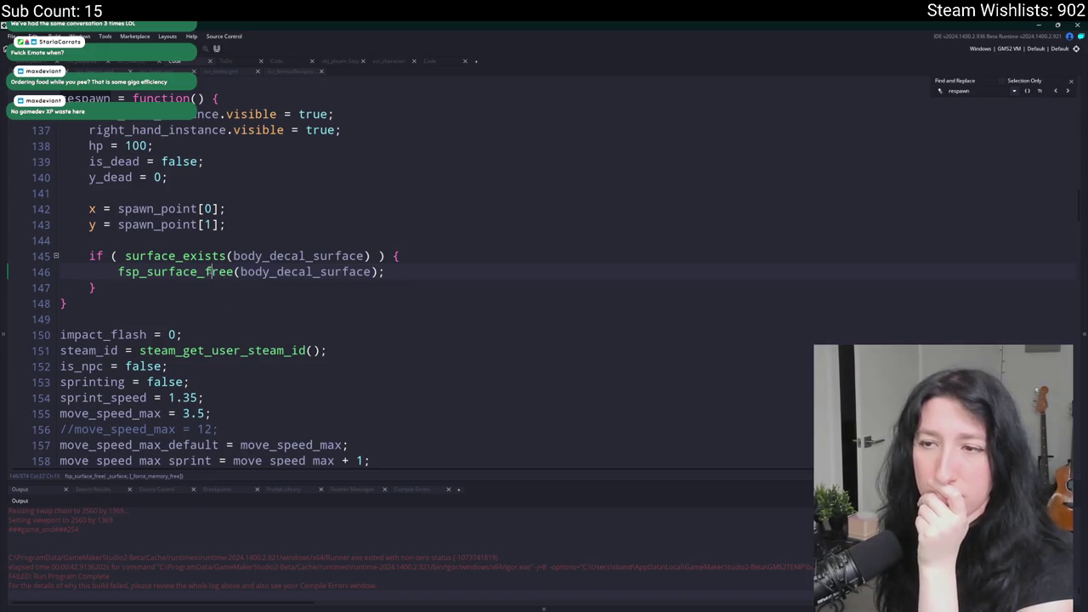
middle_click(208, 272)
mouse_move(348, 240)
left_mouse_down()
mouse_move(133, 195)
mouse_move(140, 210)
mouse_move(47, 202)
left_mouse_up()
key("ctrl+c")
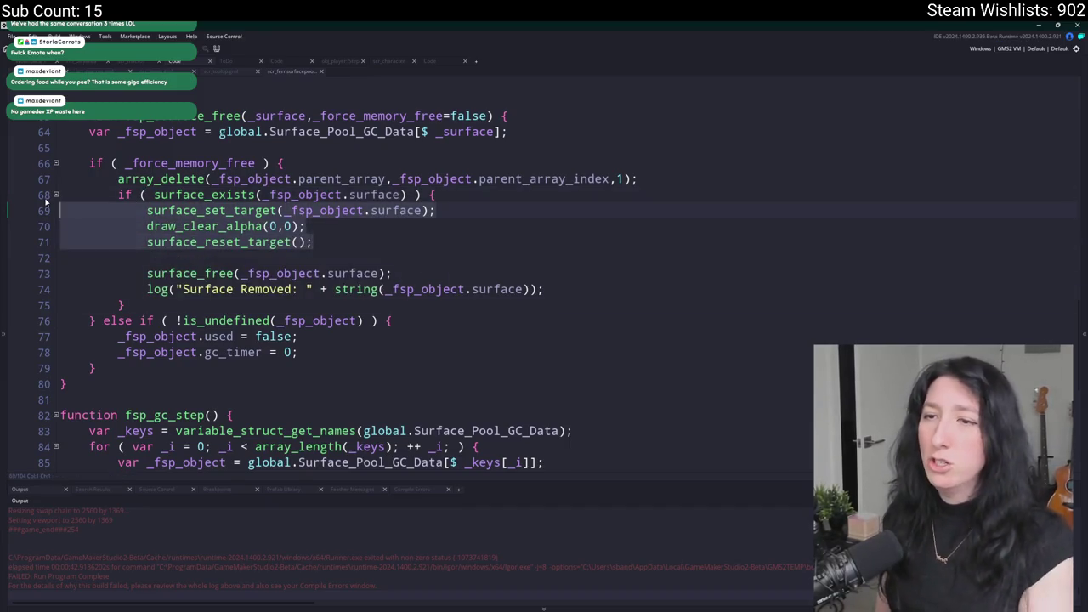
key("Delete")
Paste the clearing lines, indented, into fsp_surface_create's surface reuse branch.
key("ctrl+f")
type("sur")
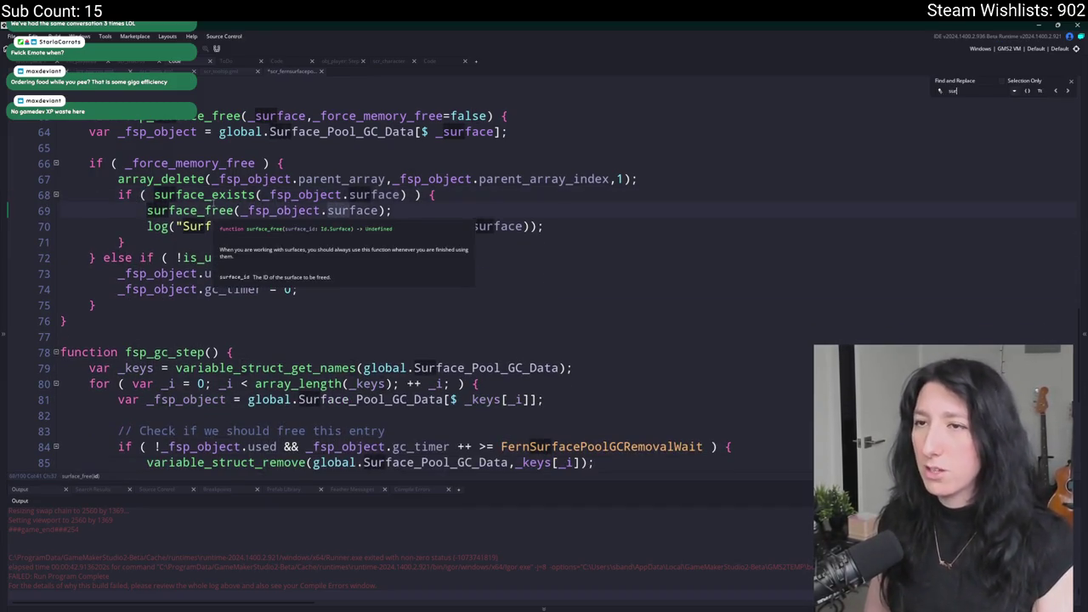
type("face_c")
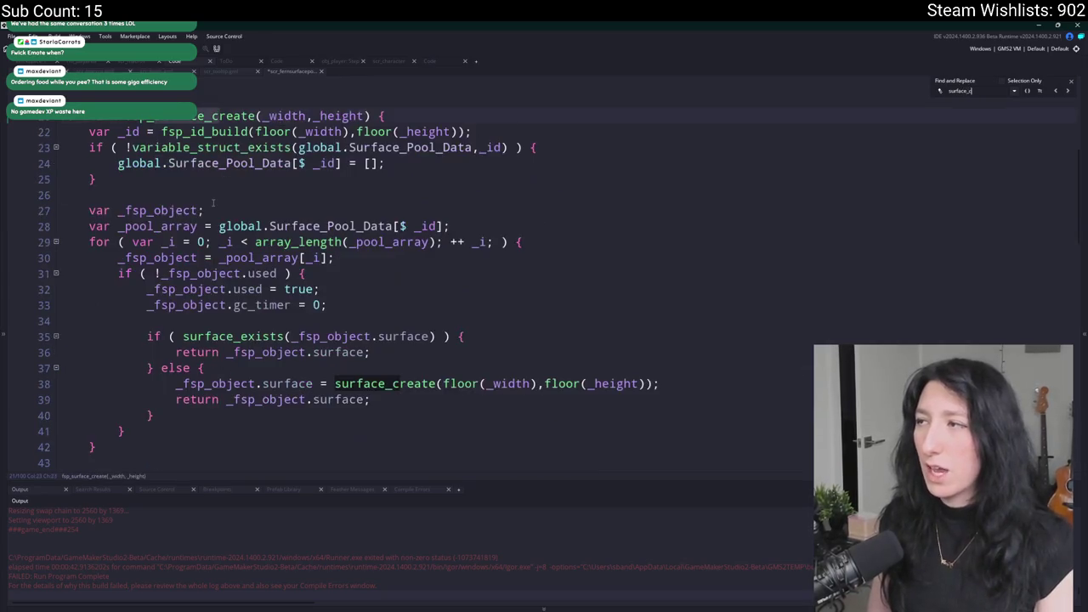
type("rea")
scroll(510, 255, "down", 2)
left_click(742, 299)
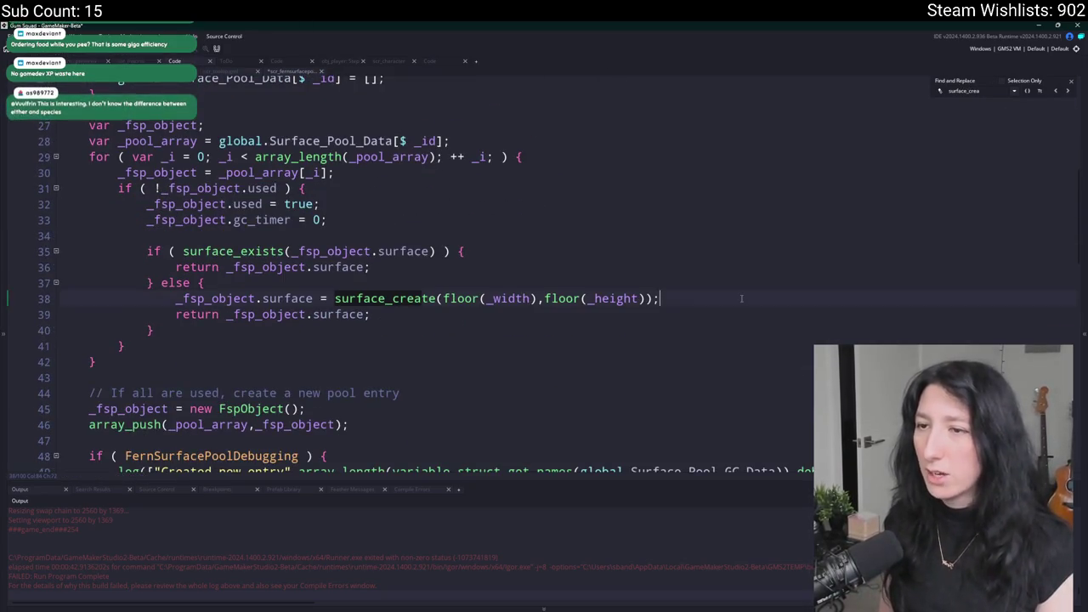
key("ctrl+v")
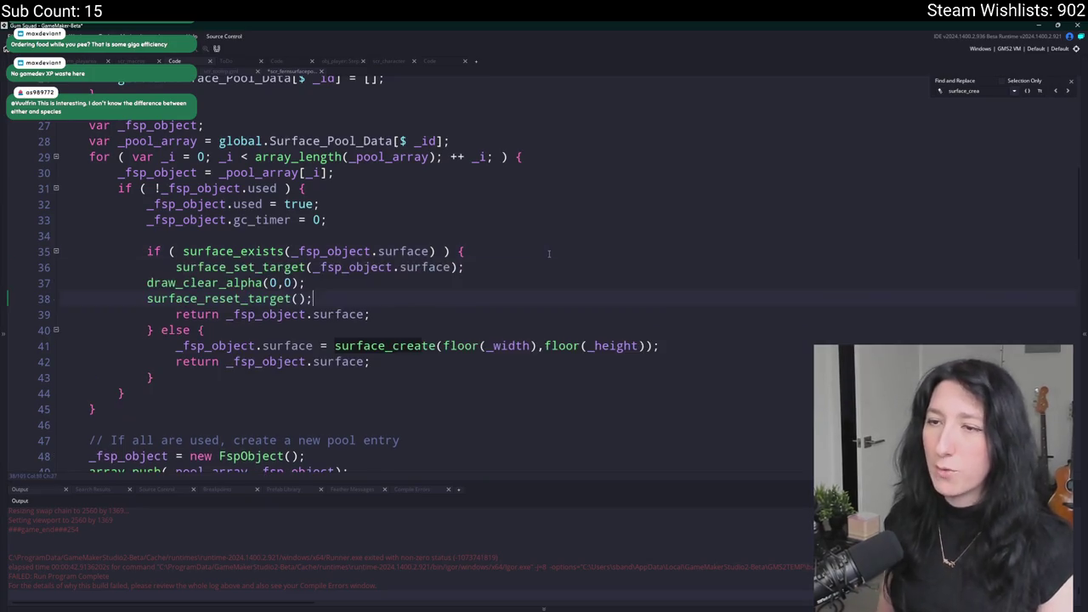
key("Tab")
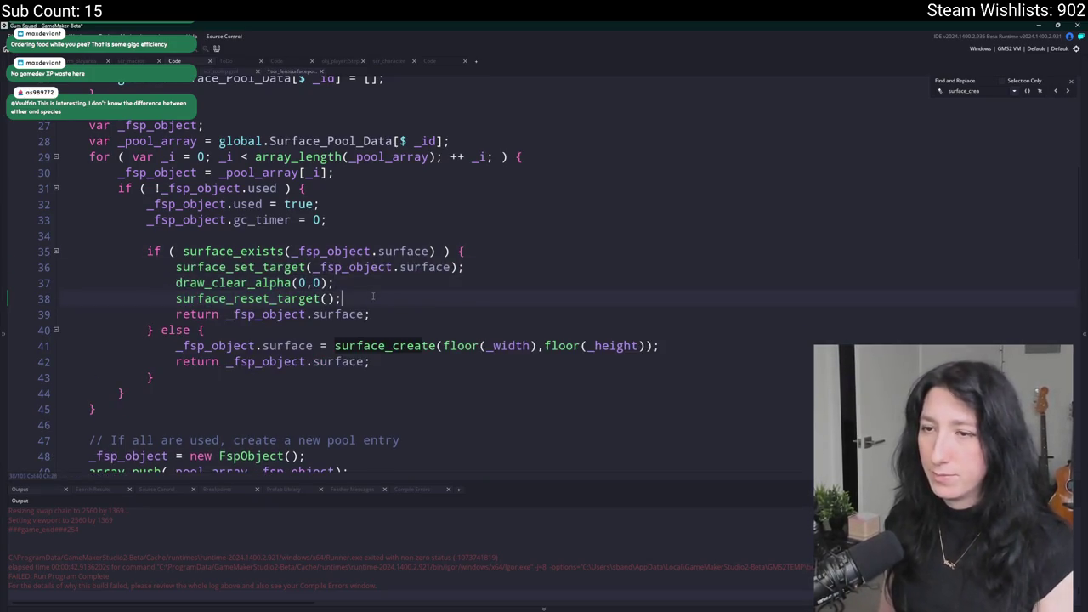
key("Return")
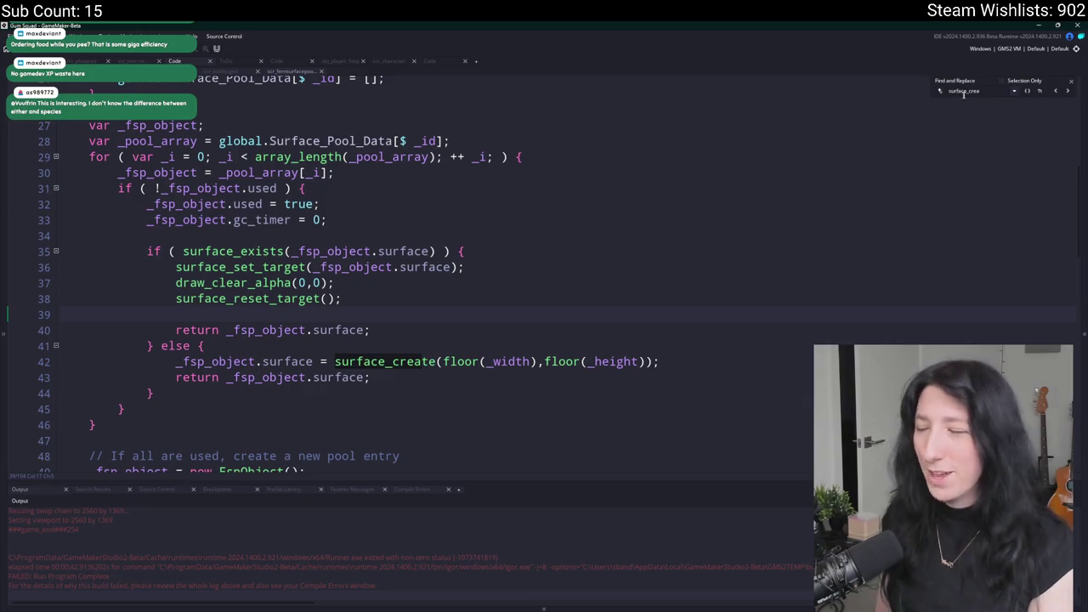
left_click(1072, 81)
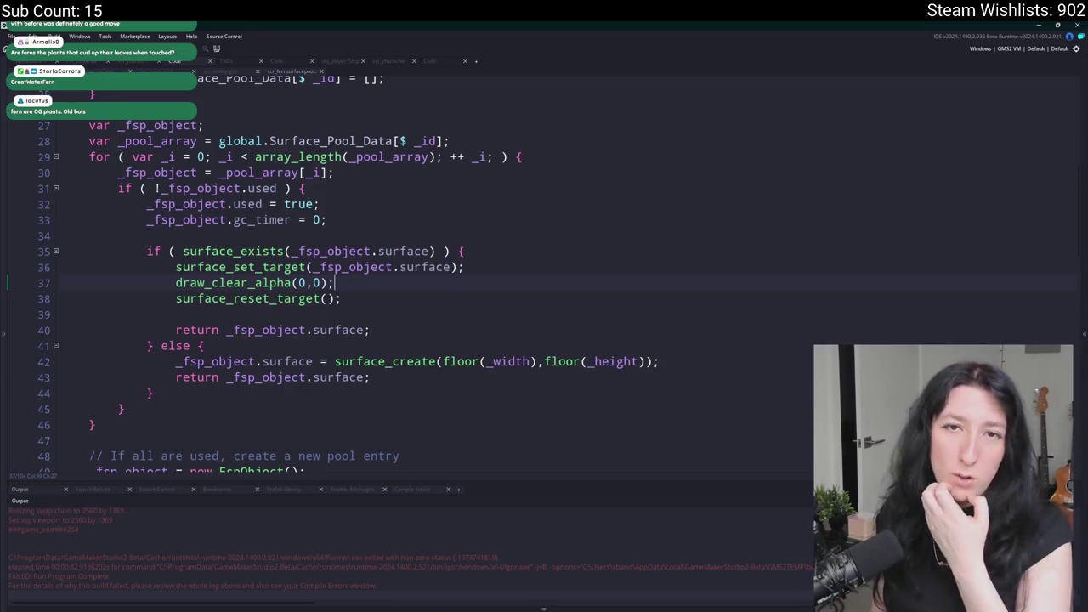
Scroll through obj_player's Create code to review the respawn function freeing the body decal surface.
scroll(363, 285, "down", 1)
scroll(364, 284, "up", 3)
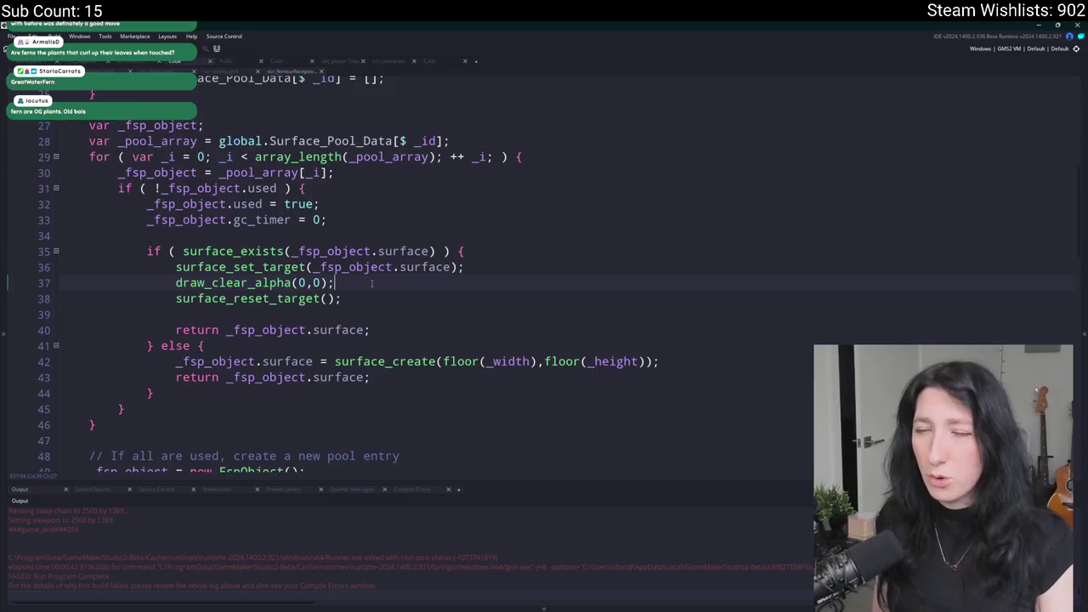
key("ctrl+Tab")
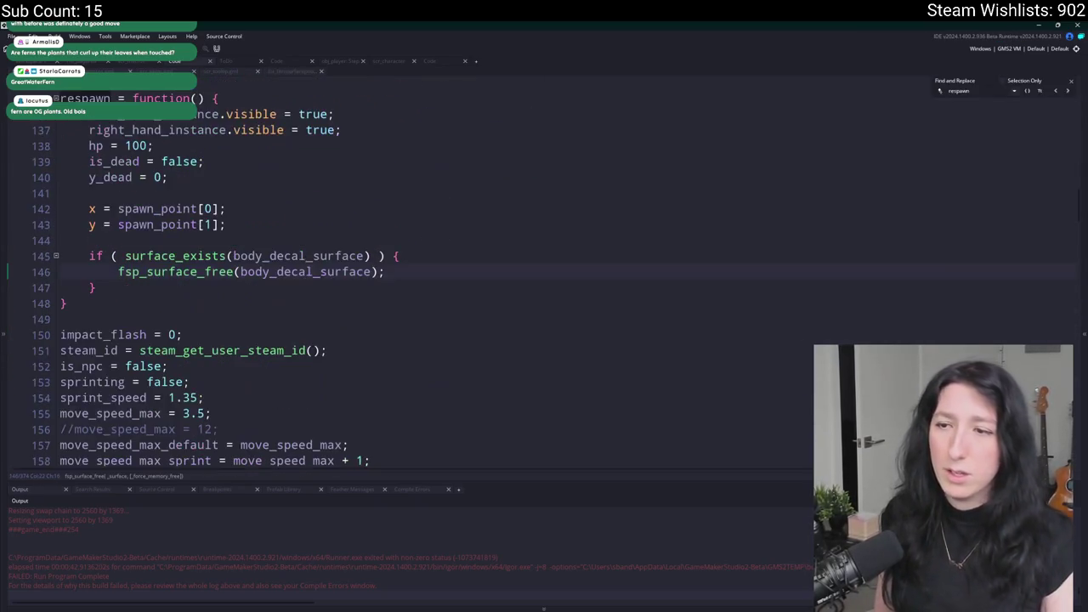
scroll(218, 279, "up", 1)
scroll(346, 314, "up", 3)
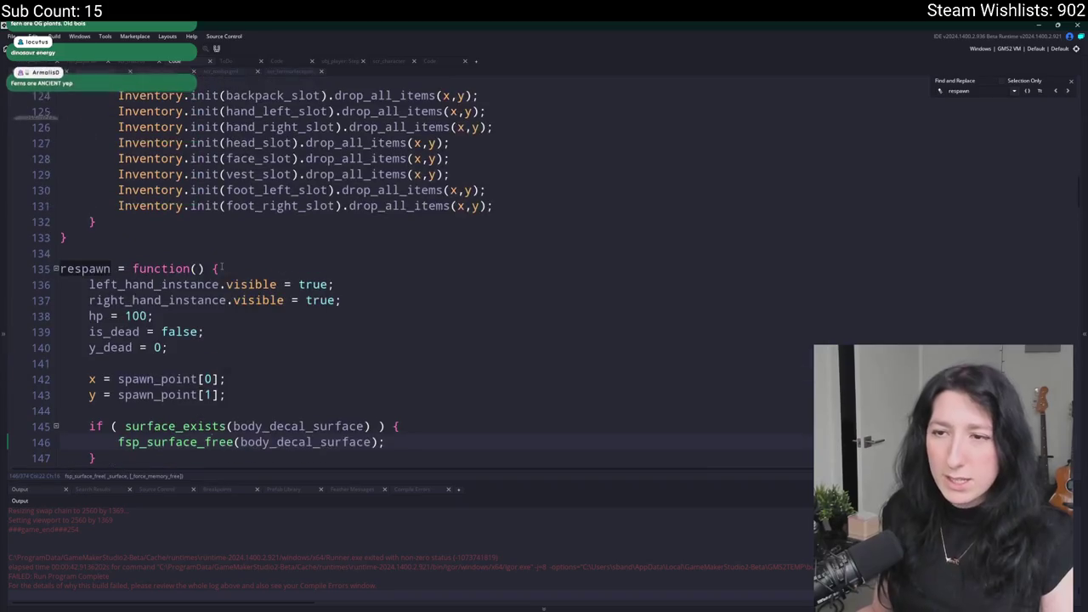
scroll(346, 314, "down", 2)
scroll(308, 356, "up", 15)
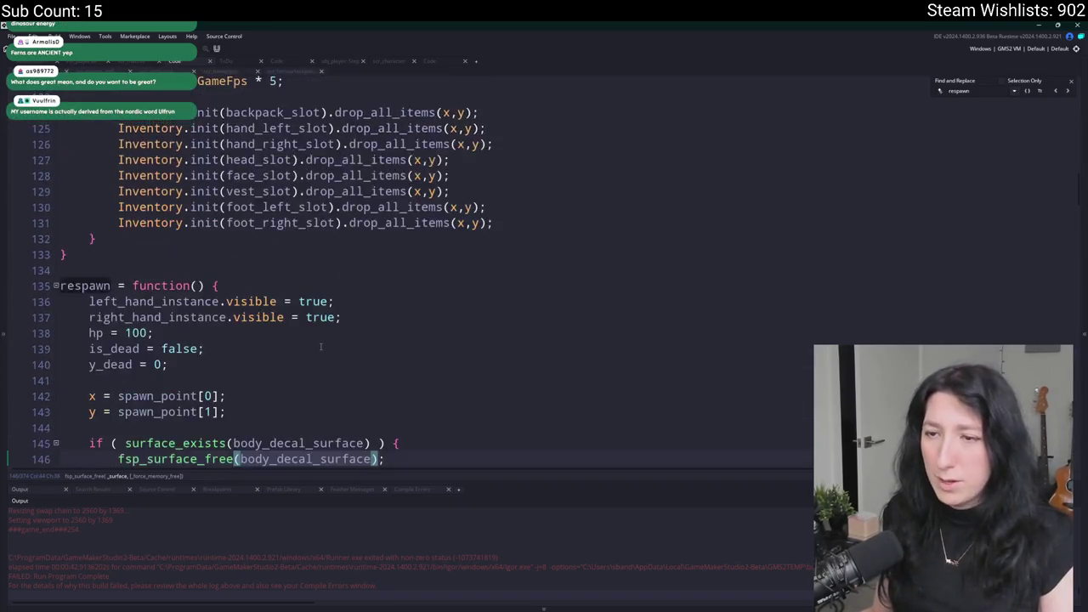
scroll(233, 177, "down", 5)
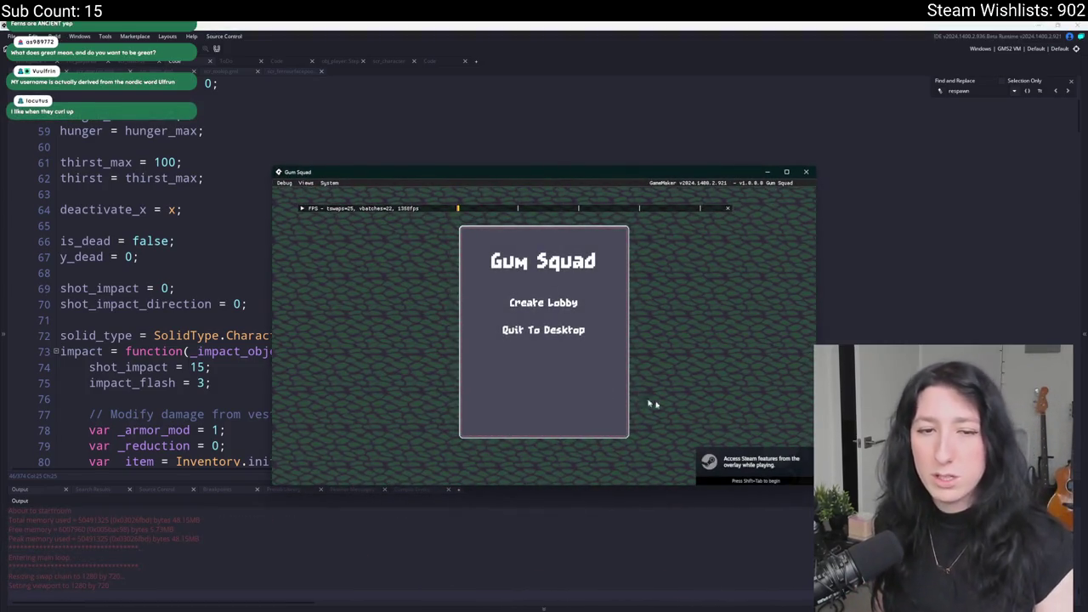
Create a lobby, walk the character right and up through the rooms into the enemies, then return to the editor.
left_click(562, 297)
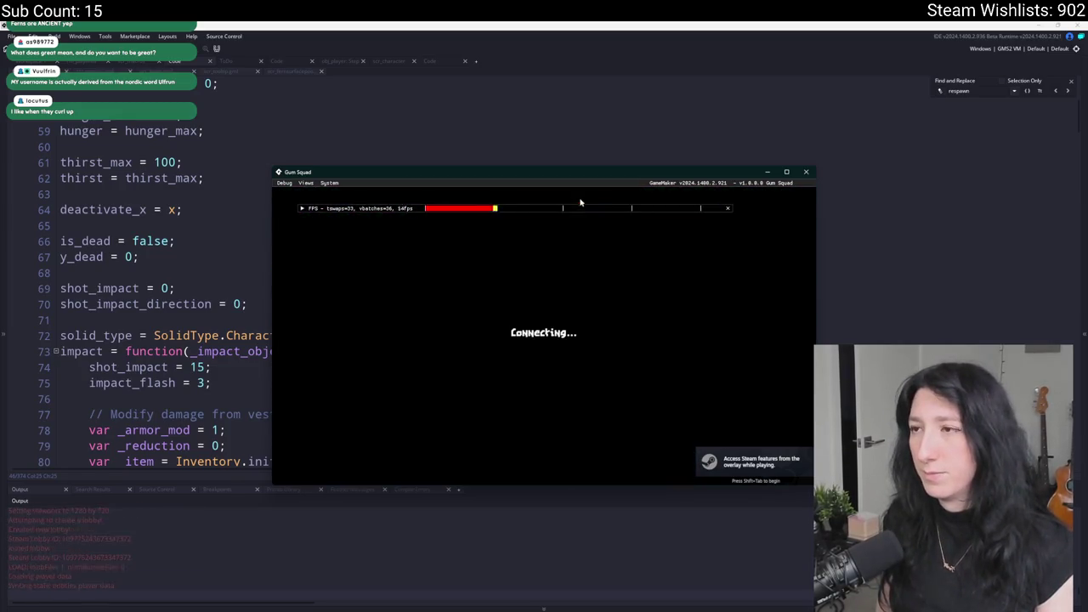
key("d")
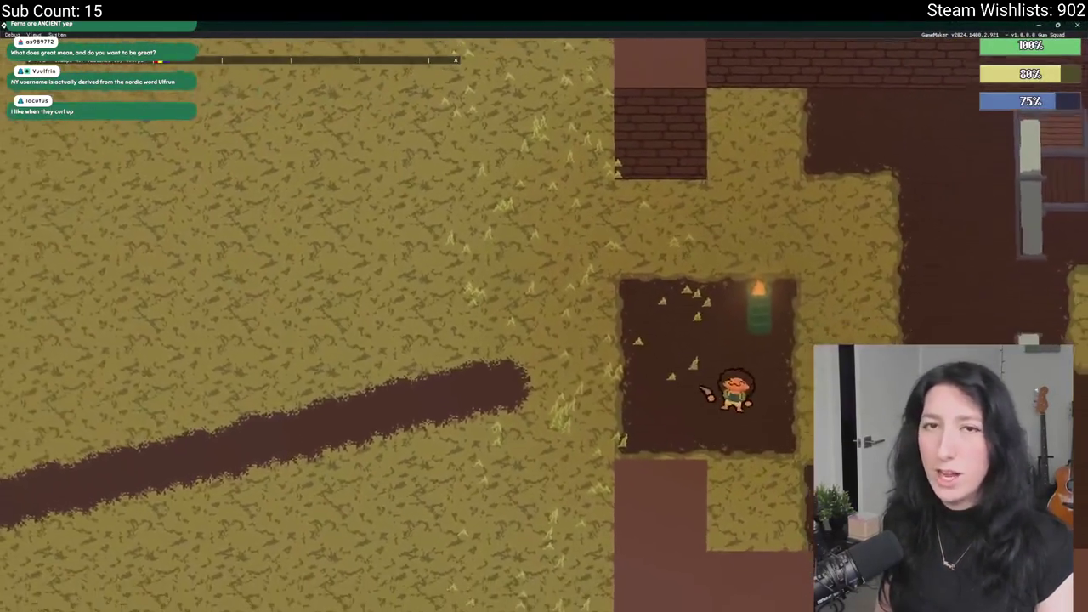
key("w")
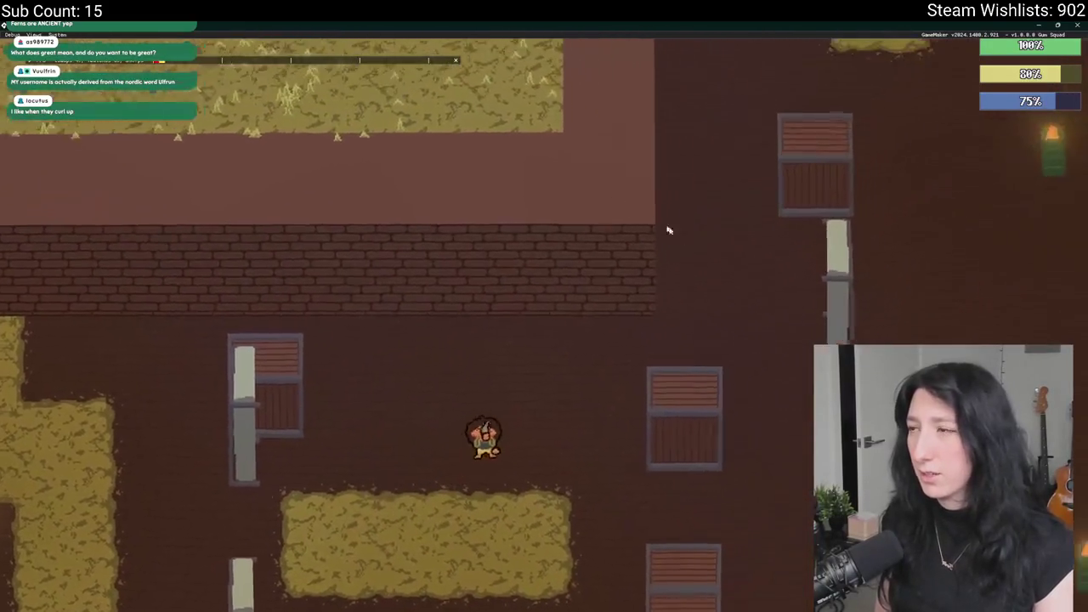
key("d")
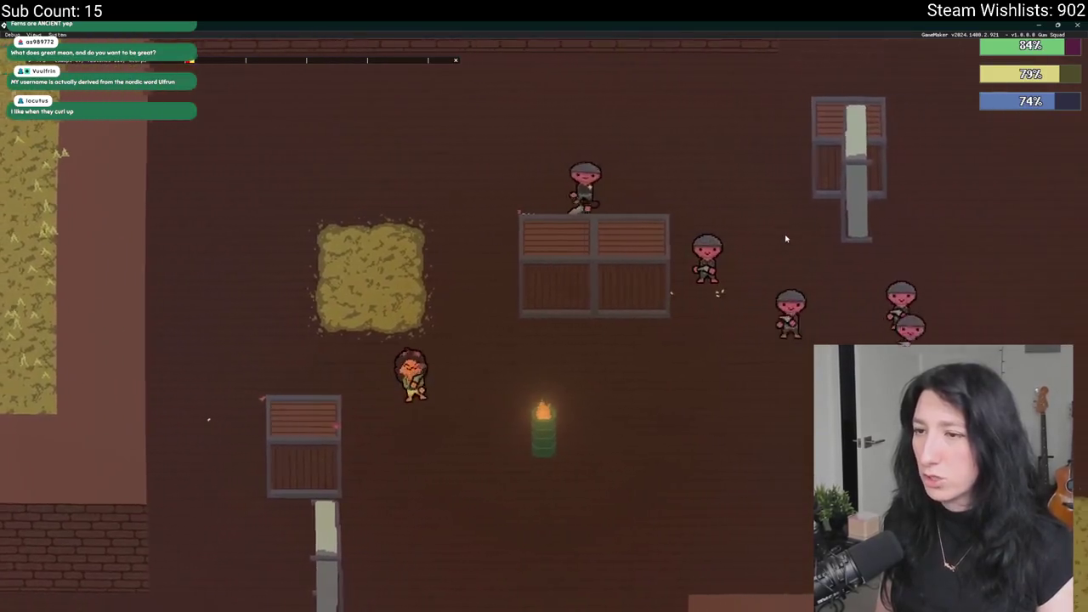
key("d")
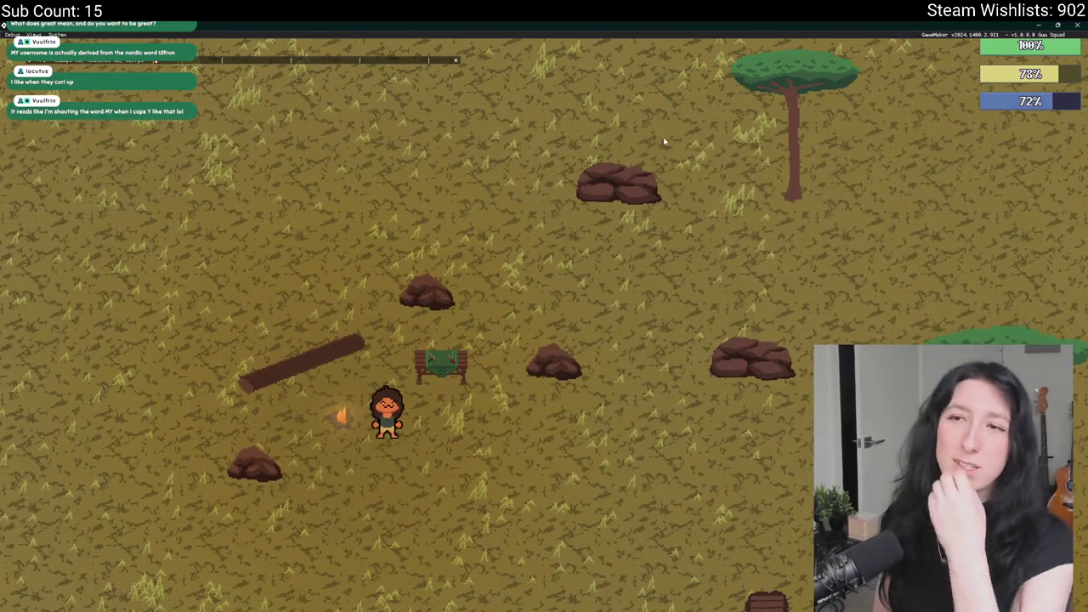
key("alt+Tab")
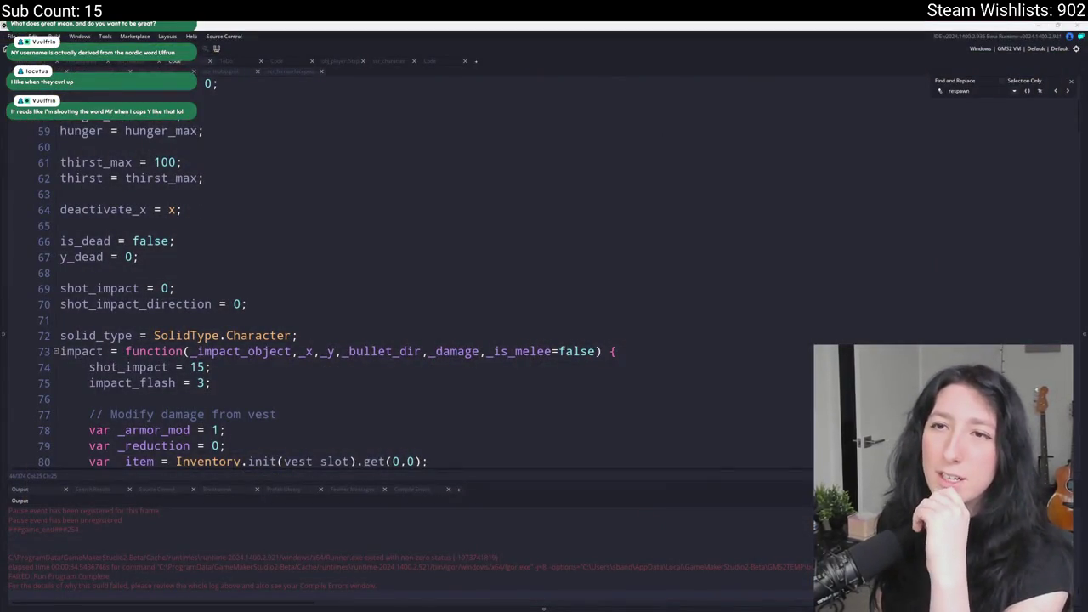
Open obj_player's Draw event and jump to the player_character_draw definition in scr_character.
scroll(320, 273, "up", 5)
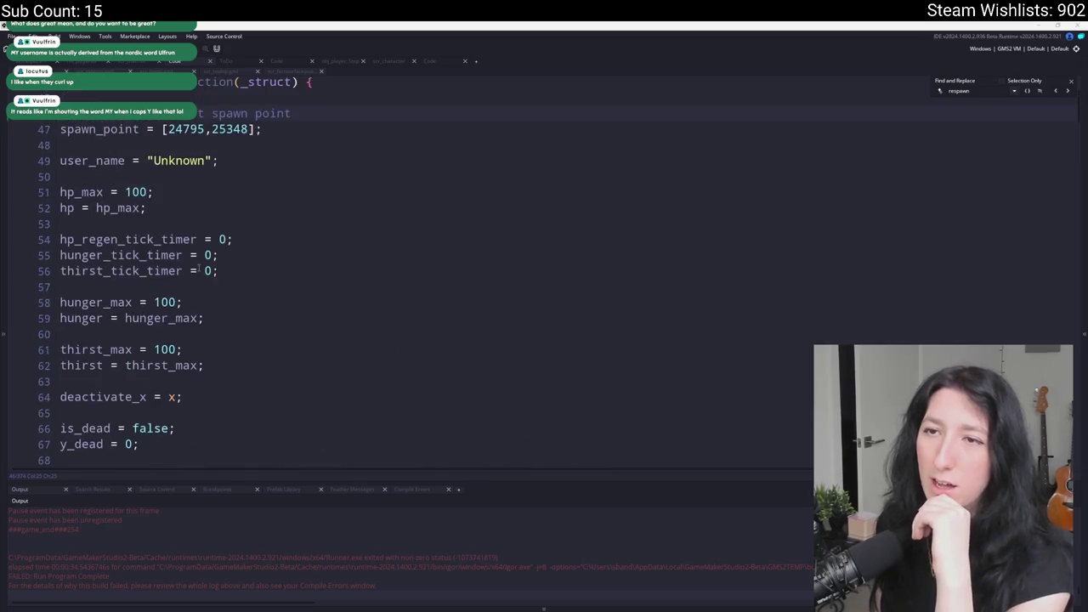
key("ctrl+Tab")
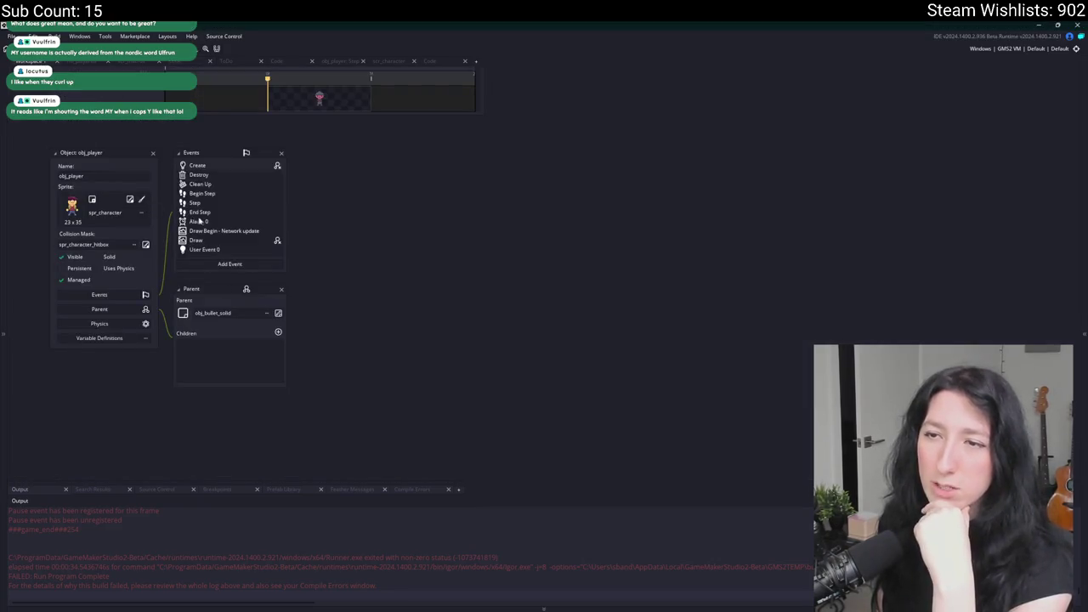
left_click(196, 240)
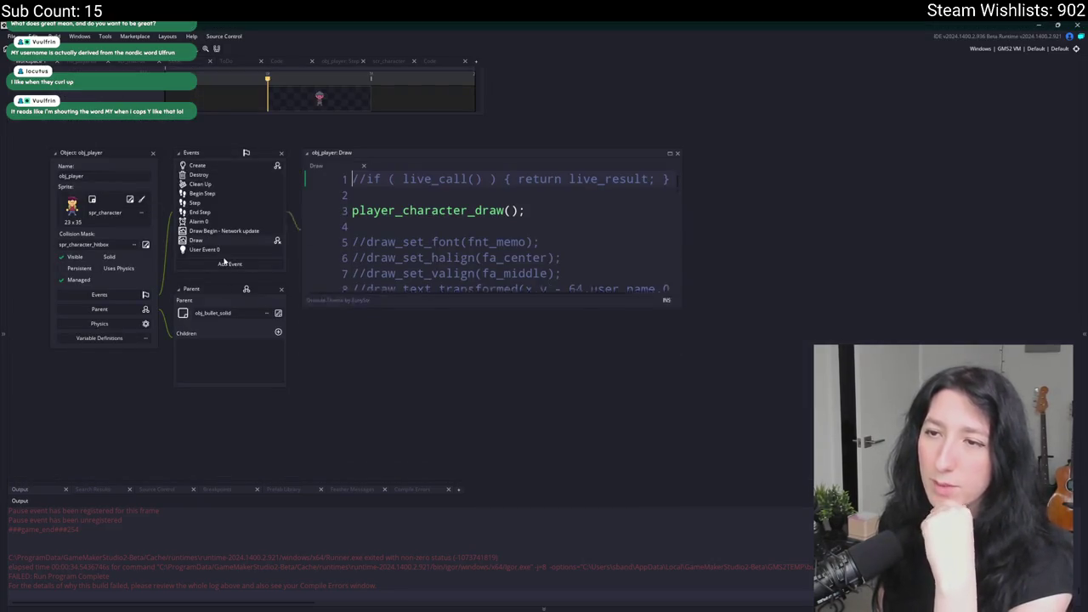
middle_click(366, 204)
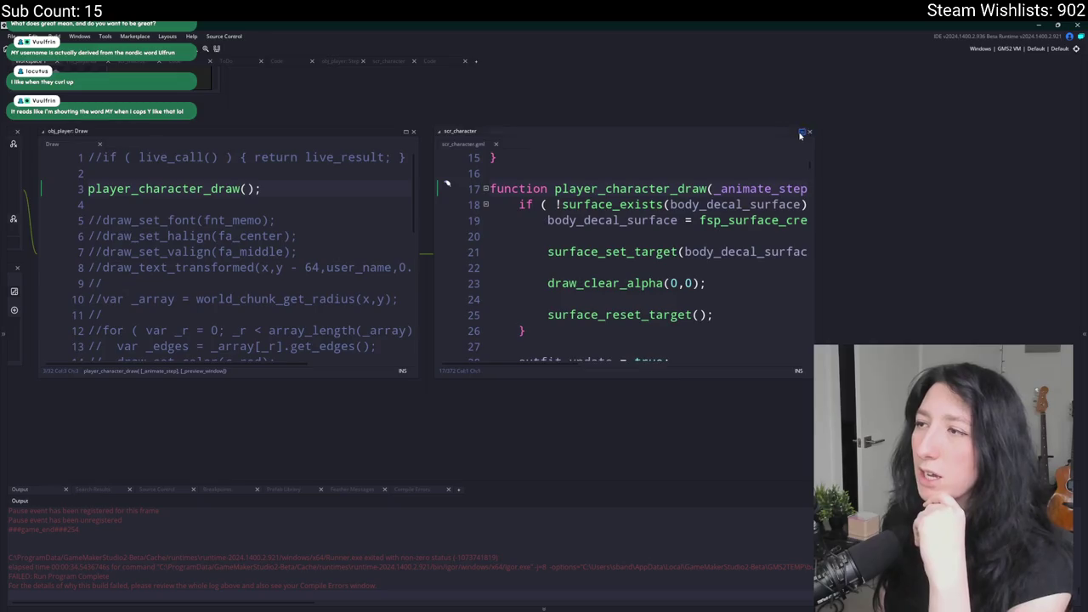
left_click(801, 133)
left_click(335, 179)
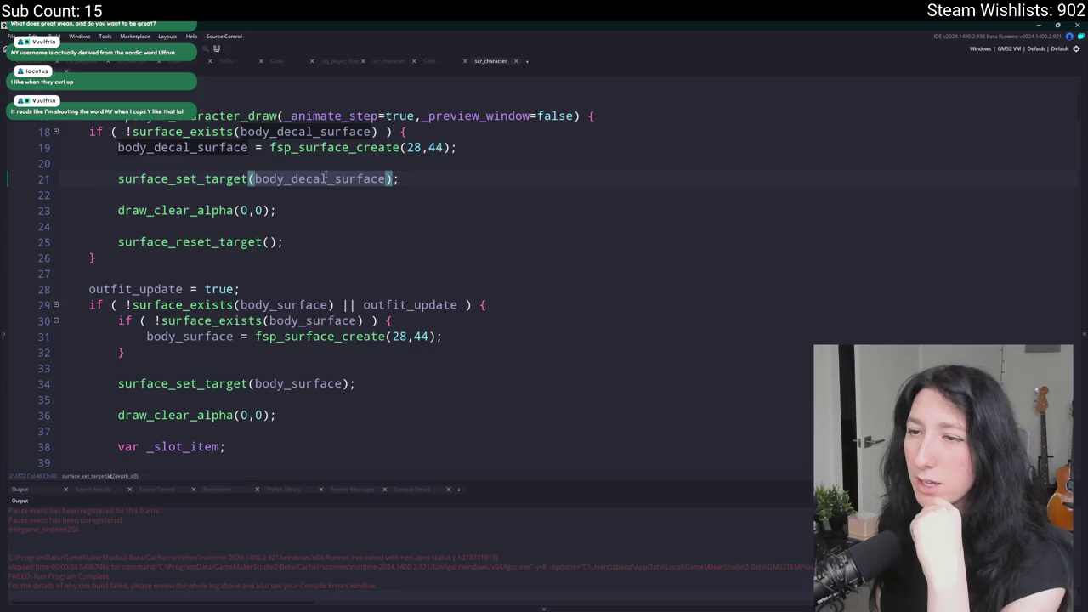
Inspect how body_decal_surface (line 21) and body_surface (line 30) are used.
scroll(368, 286, "down", 2)
scroll(212, 278, "down", 1)
scroll(213, 278, "up", 3)
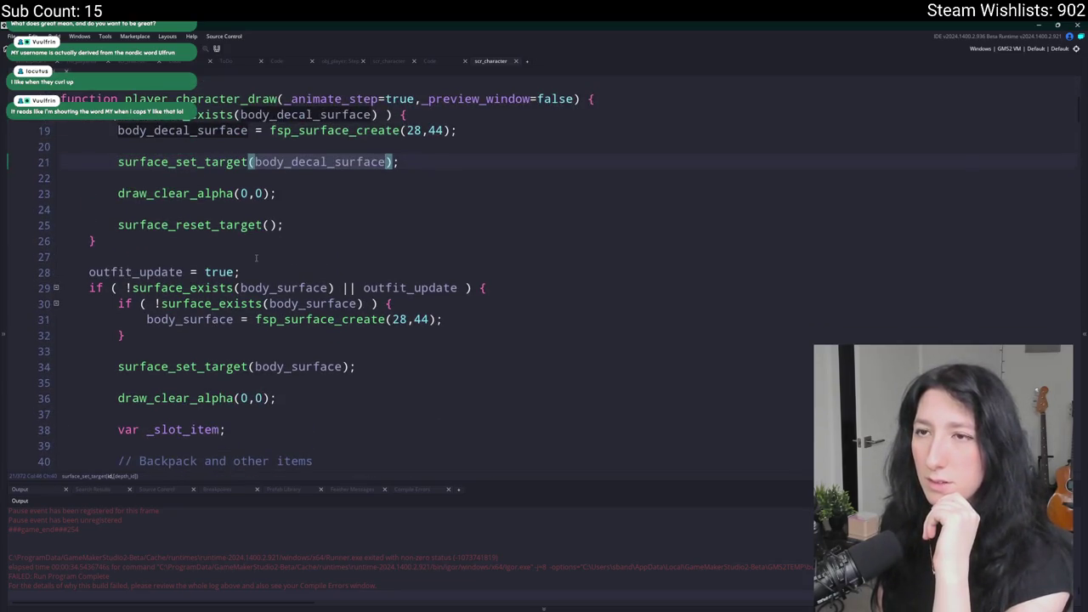
scroll(257, 258, "up", 2)
scroll(467, 304, "down", 3)
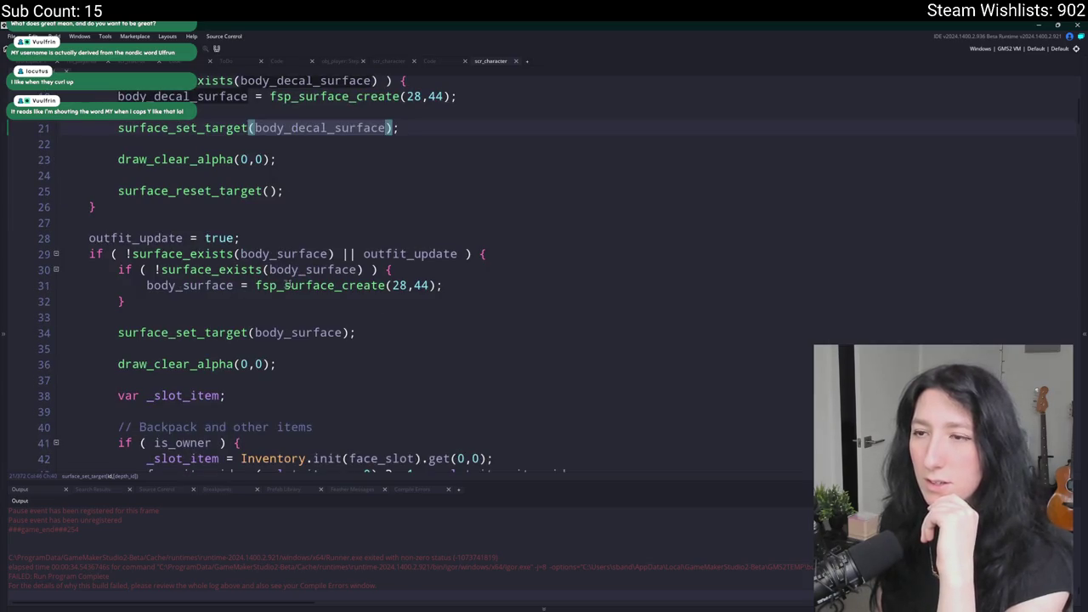
left_click(272, 270)
scroll(272, 270, "up", 3)
left_click(335, 179)
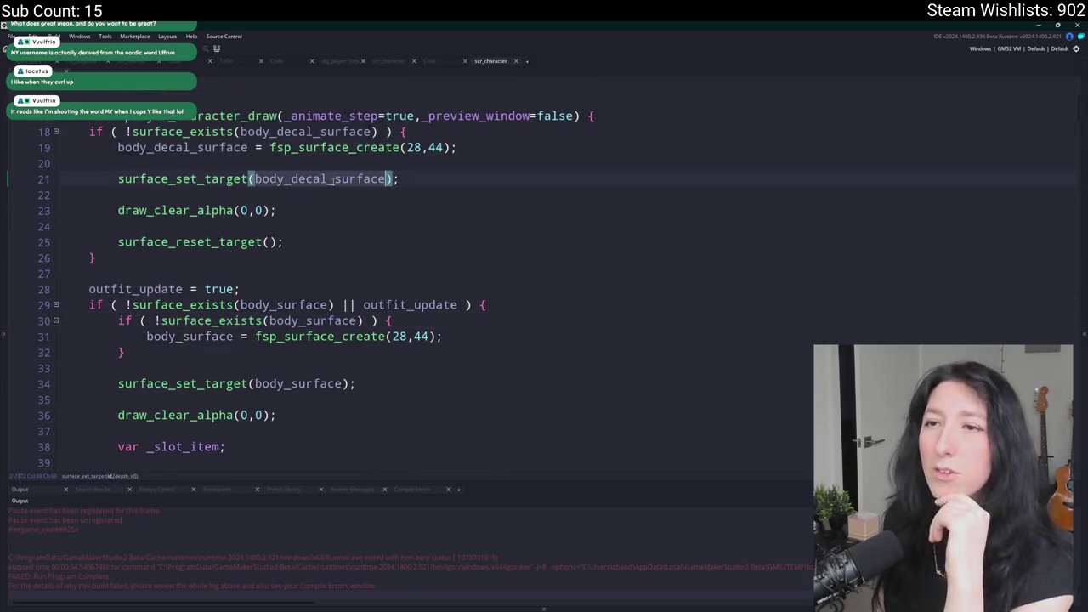
scroll(332, 178, "down", 2)
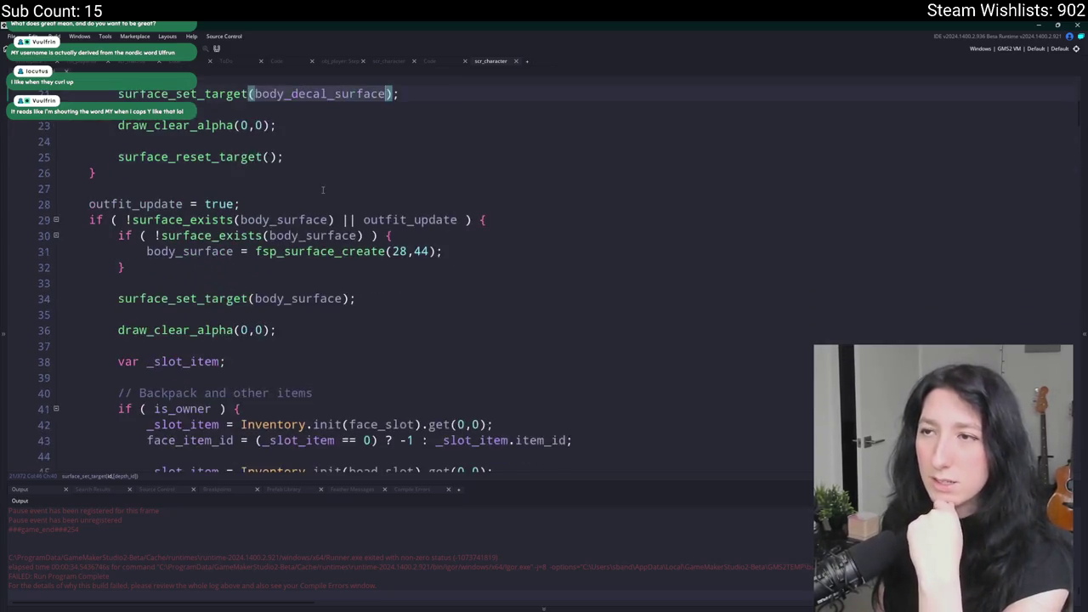
scroll(330, 187, "up", 1)
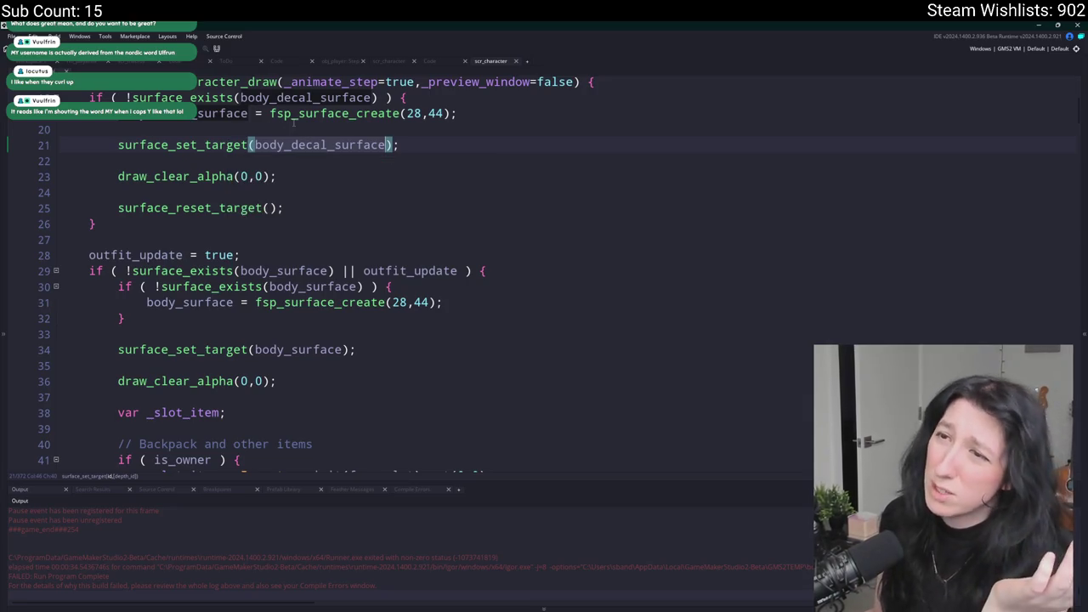
In fsp_surface_create, delete lines 36–38 that clear a reused pooled surface.
middle_click(291, 118)
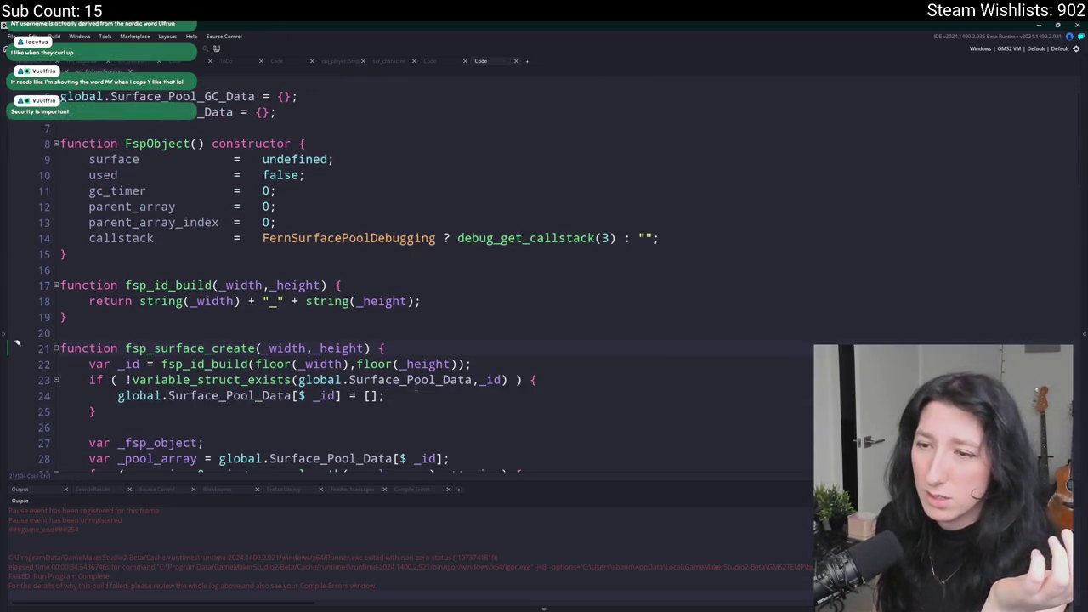
scroll(378, 391, "down", 5)
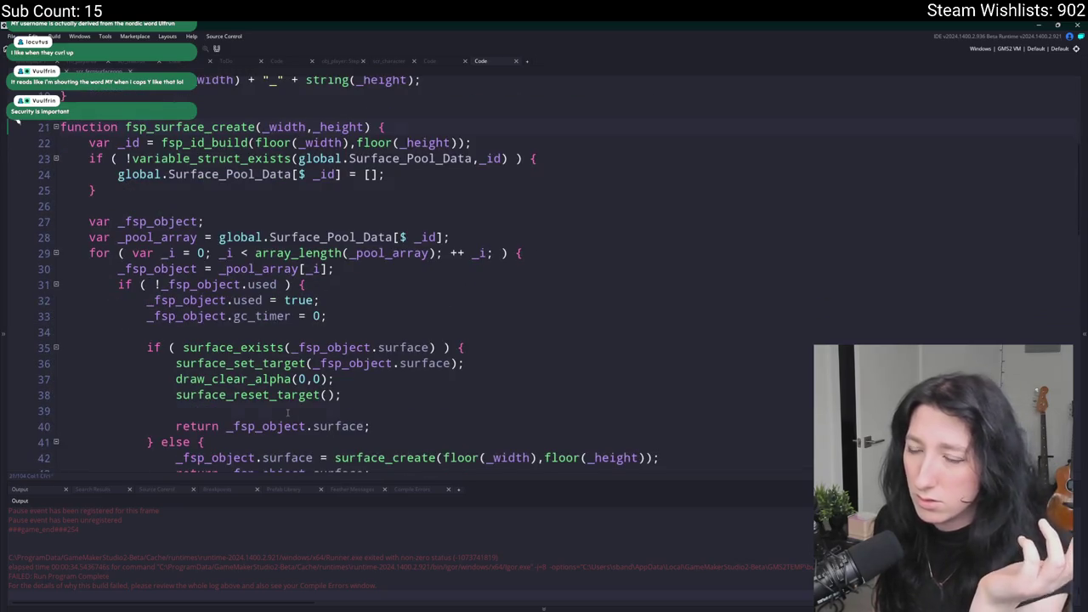
mouse_move(342, 394)
left_mouse_down()
mouse_move(60, 379)
mouse_move(57, 365)
left_mouse_up()
key("BackSpace")
key("BackSpace")
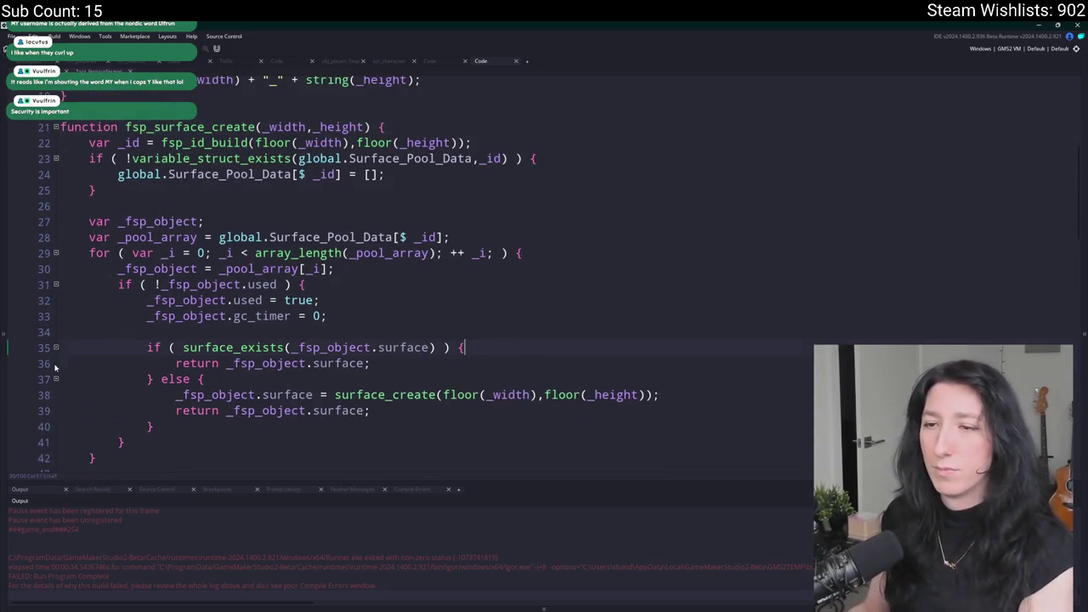
scroll(168, 219, "down", 4)
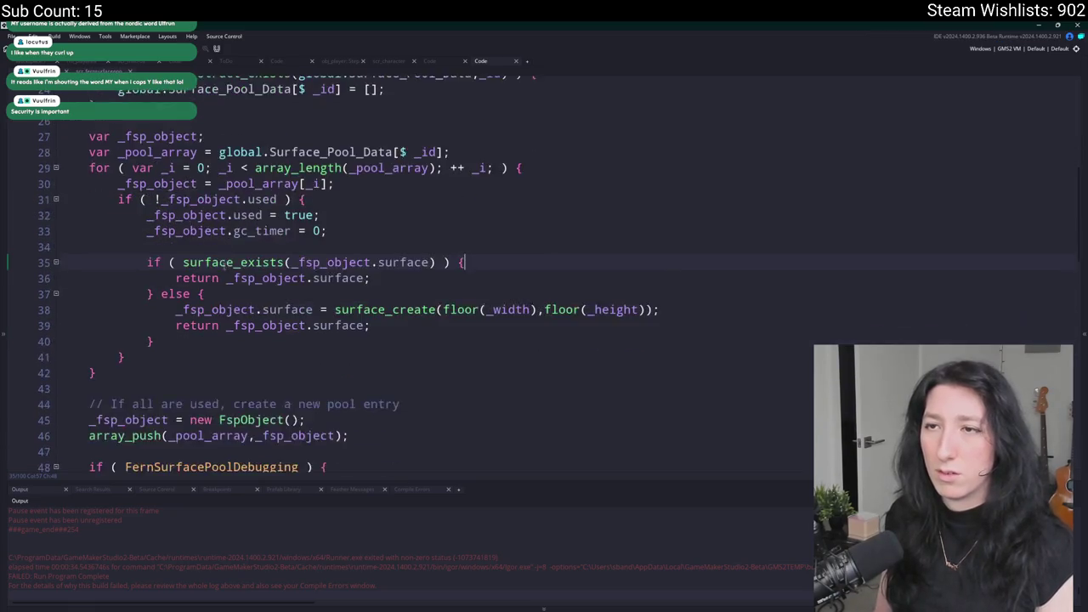
scroll(167, 201, "up", 8)
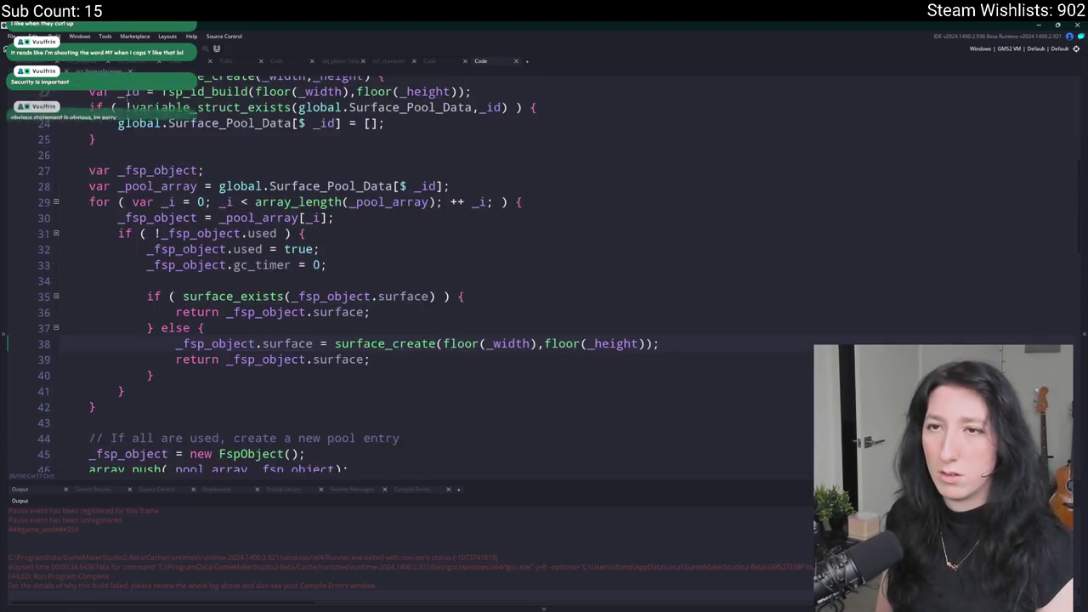
Navigate back to the obj_player Draw event code.
key("alt+Left")
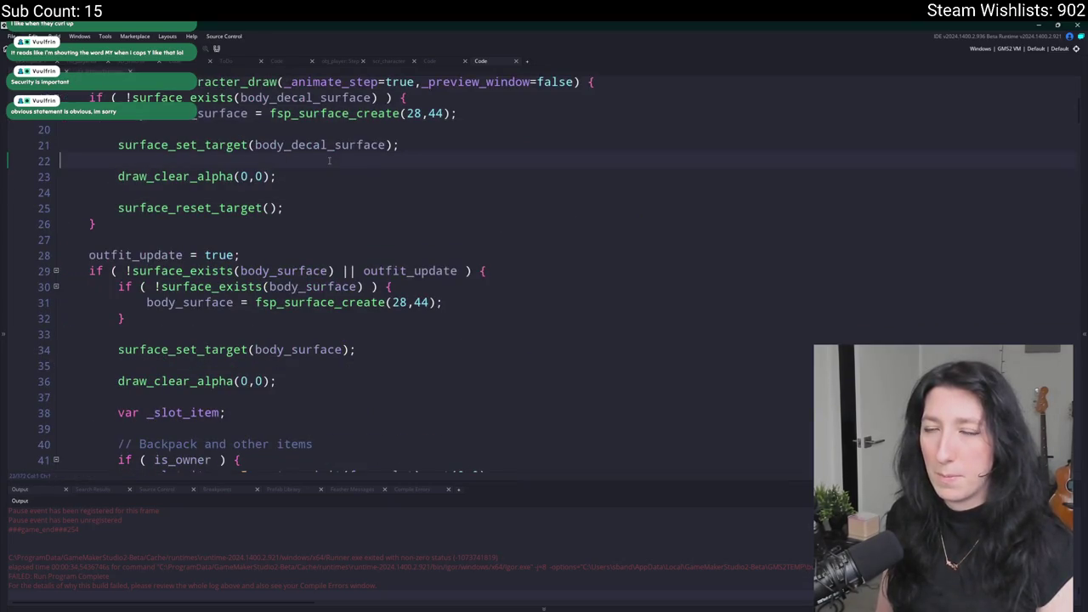
scroll(370, 339, "down", 2)
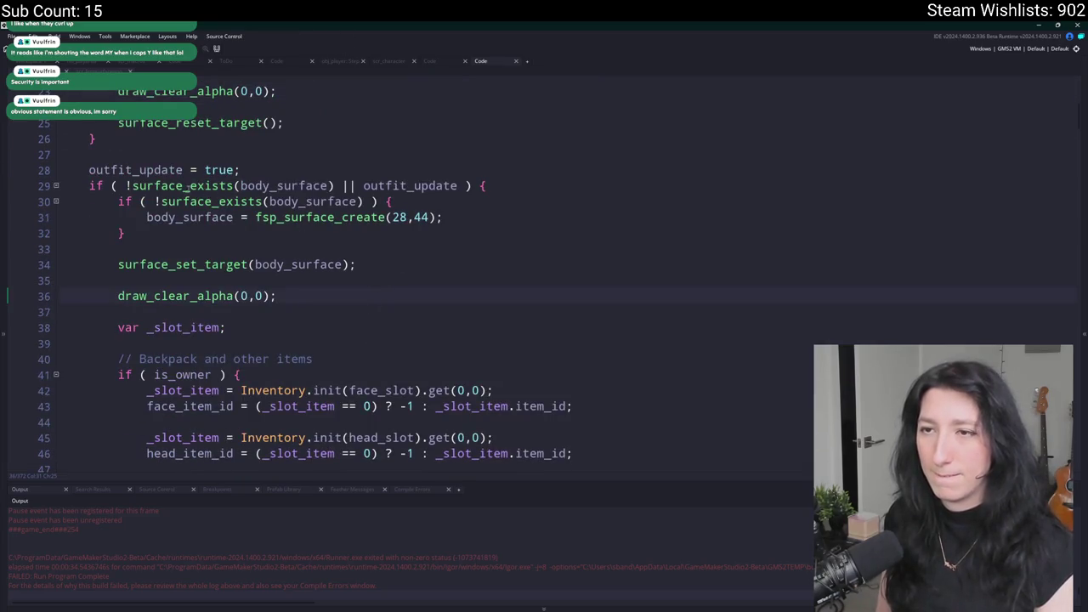
key("alt+Left")
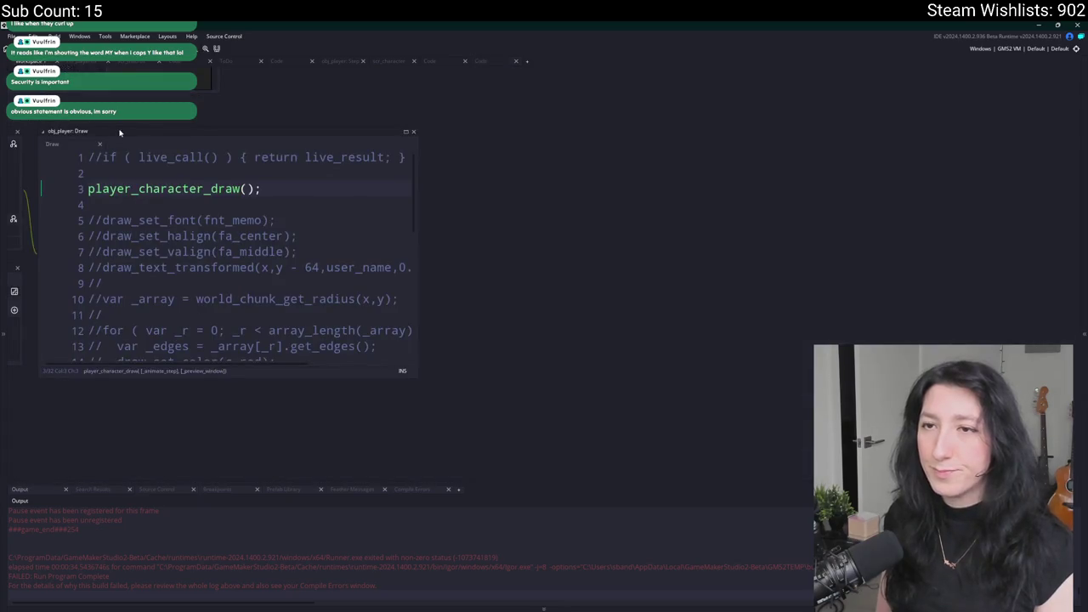
Find the player's respawn code in the character script.
key("alt+Left")
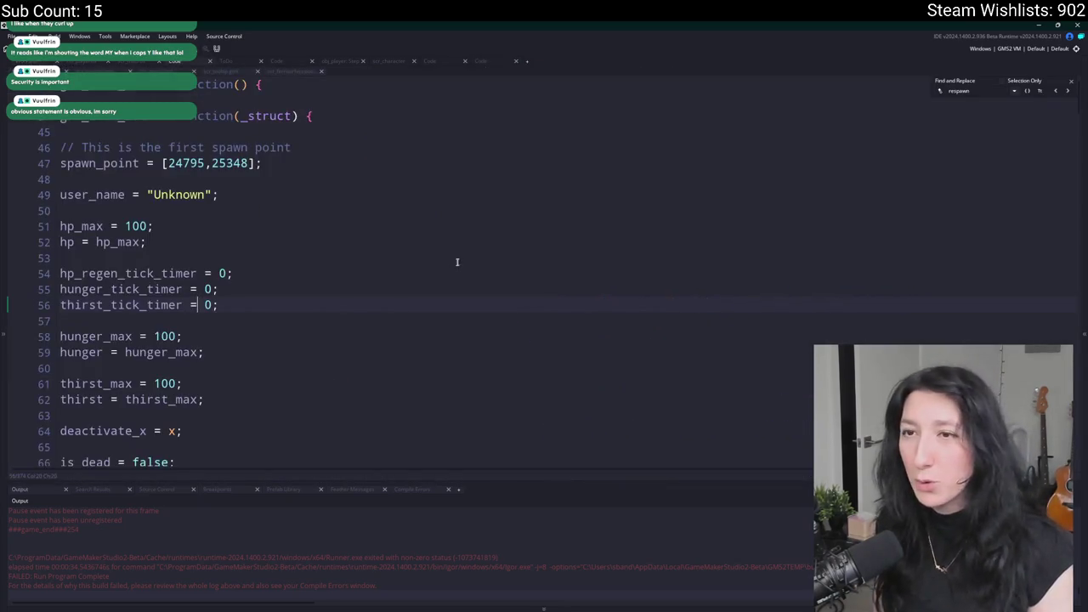
type("body_surface")
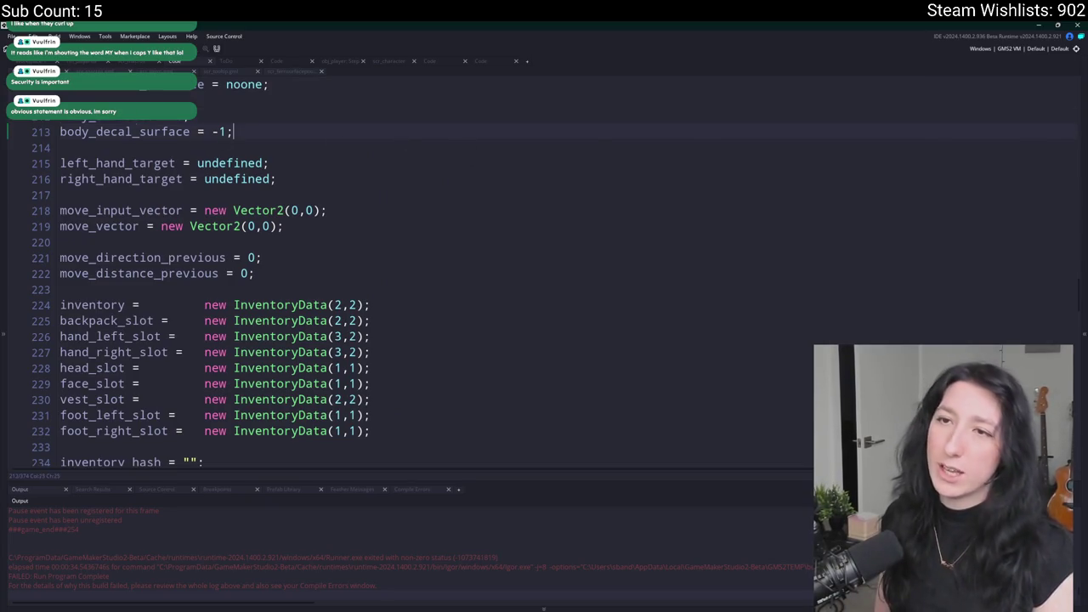
type("respawn")
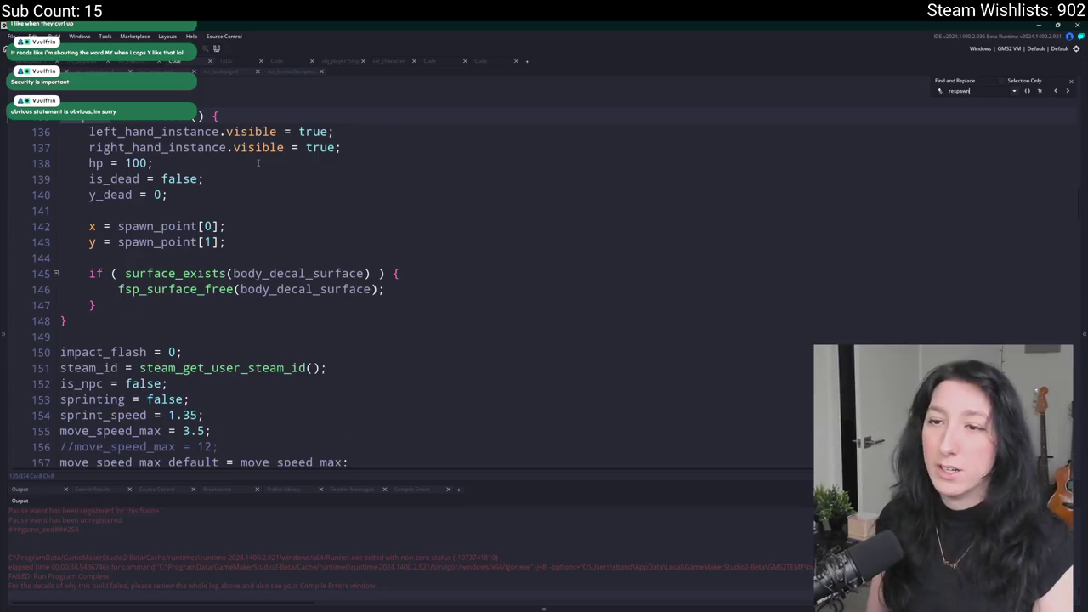
Duplicate the surface-free block for body_surface and add 'body_surface = -1;' after it.
left_click_drag(99, 306, 250, 258)
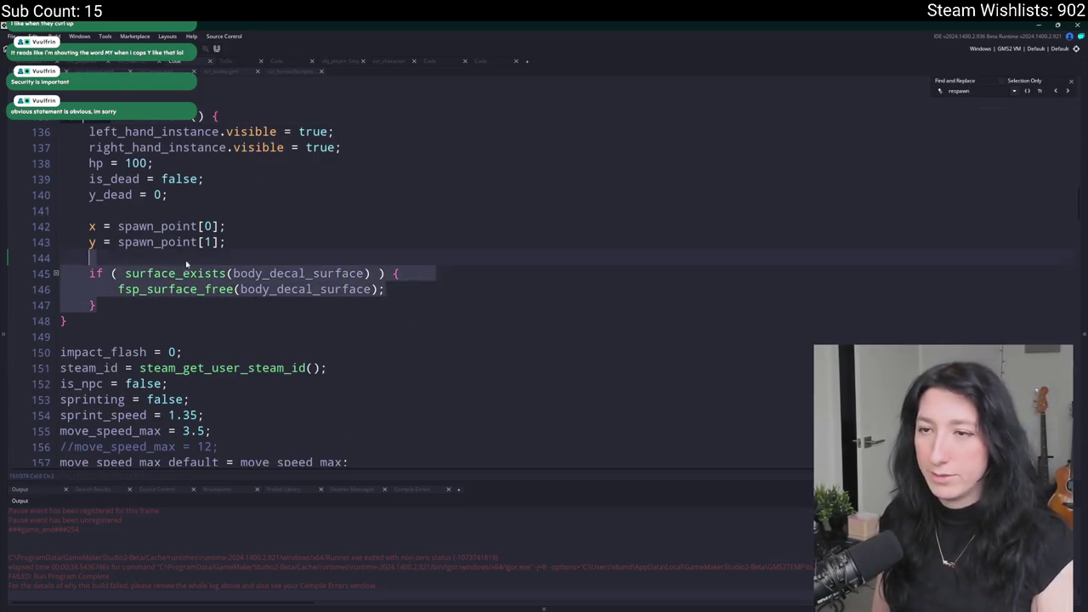
key("ctrl+d")
double_click(275, 336)
type("body_decal_surface = -1;")
key("Return")
key("ctrl+z")
left_click(306, 337)
key("BackSpace")
key("BackSpace")
key("BackSpace")
double_click(284, 352)
type("body_surface")
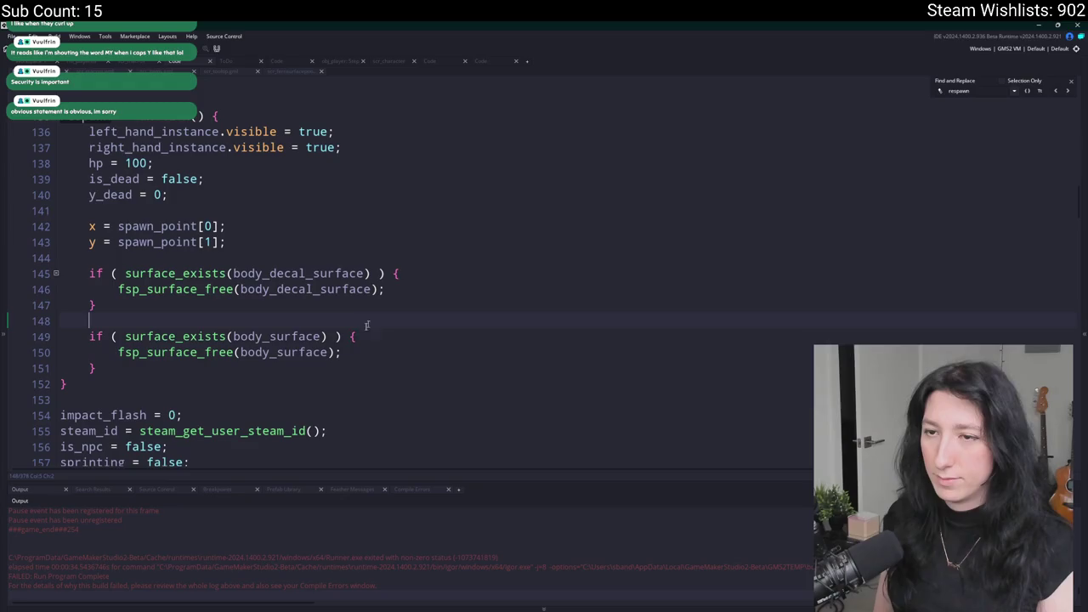
key("Return")
type("body_surface = -1;")
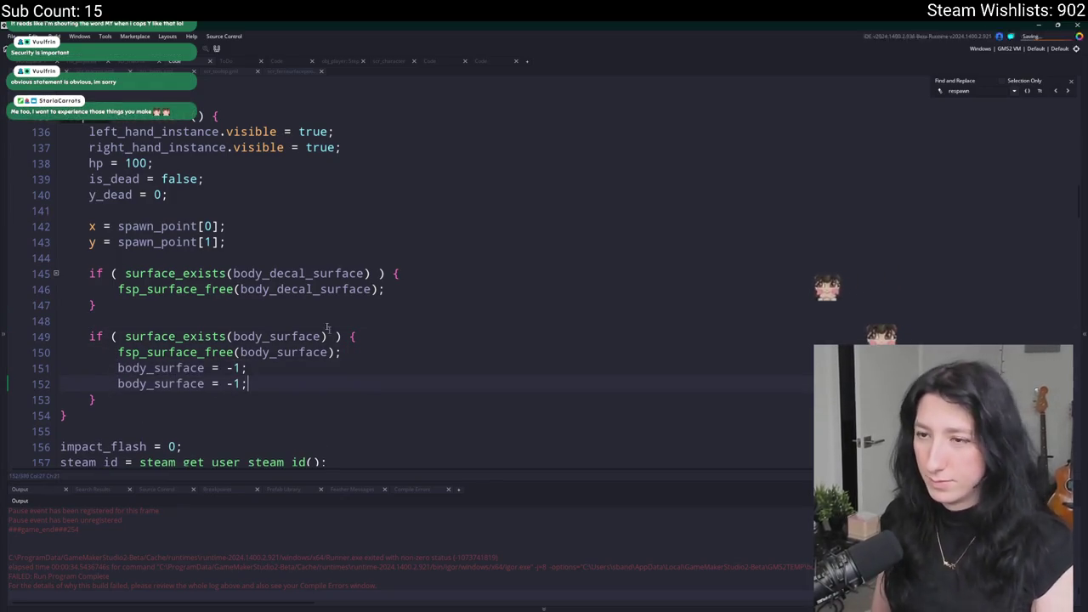
Add a body_decal_surface reset to -1 after its free call, then build and run.
double_click(322, 290)
left_click(433, 290)
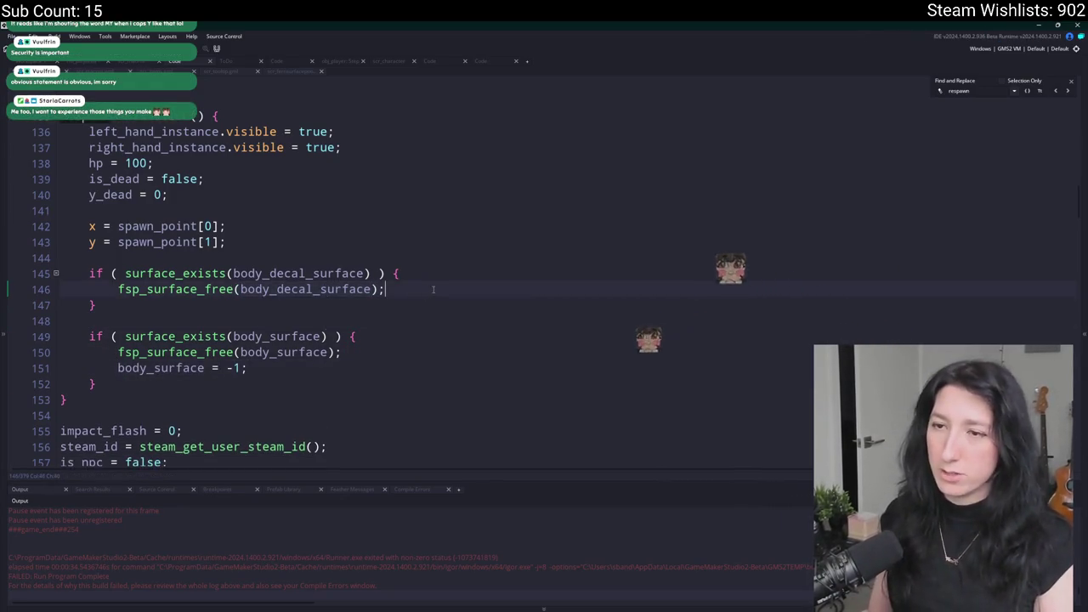
key("Return")
type("body_decal_surface = -1;")
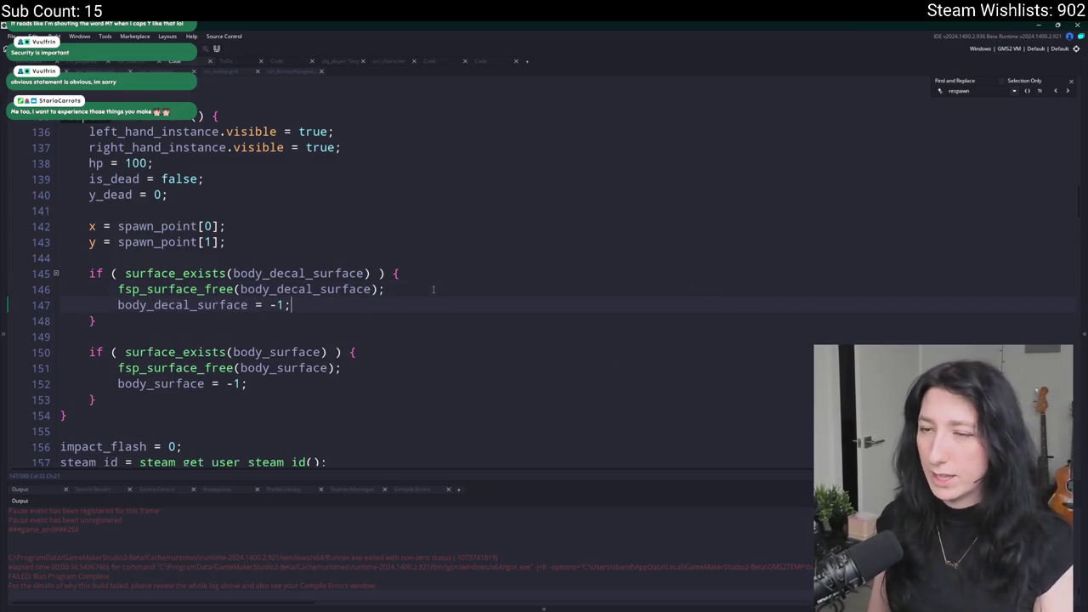
key("F5")
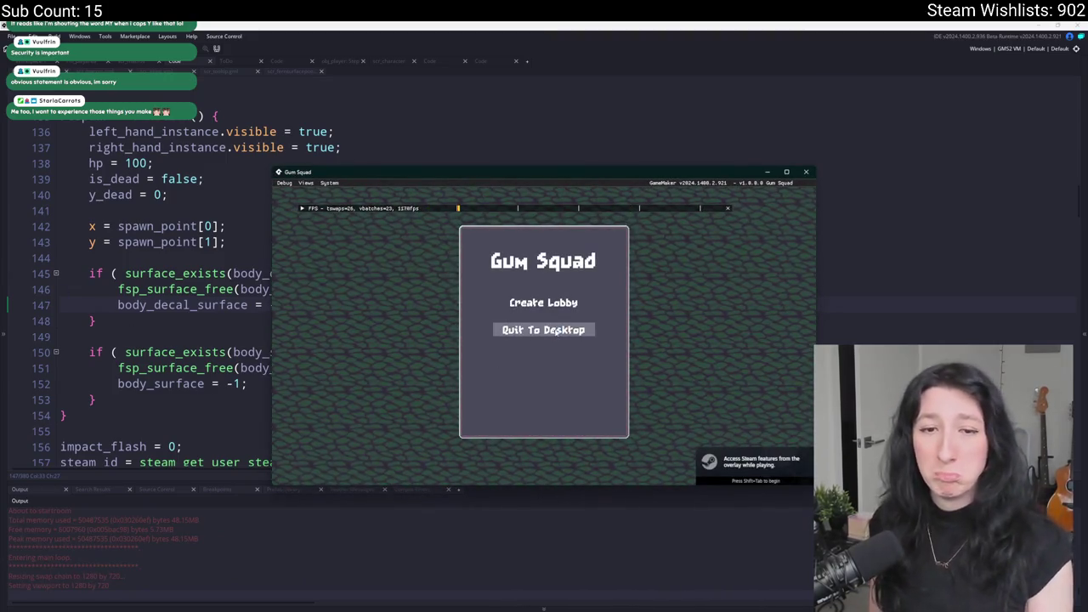
Create a lobby and walk the character out of the dirt field into the base.
left_click(538, 313)
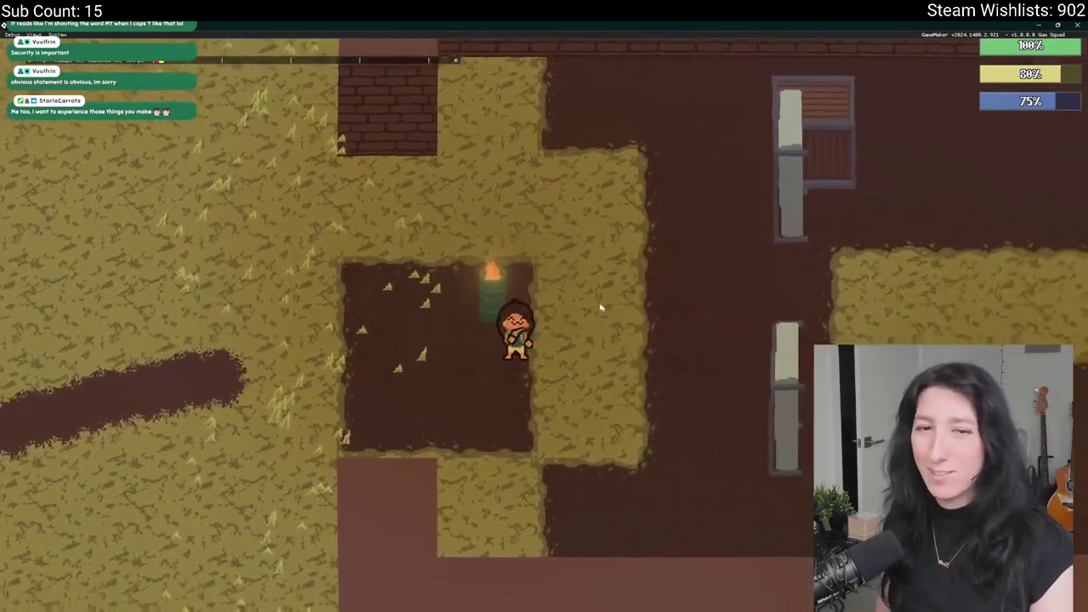
key("w")
key("d")
key("d")
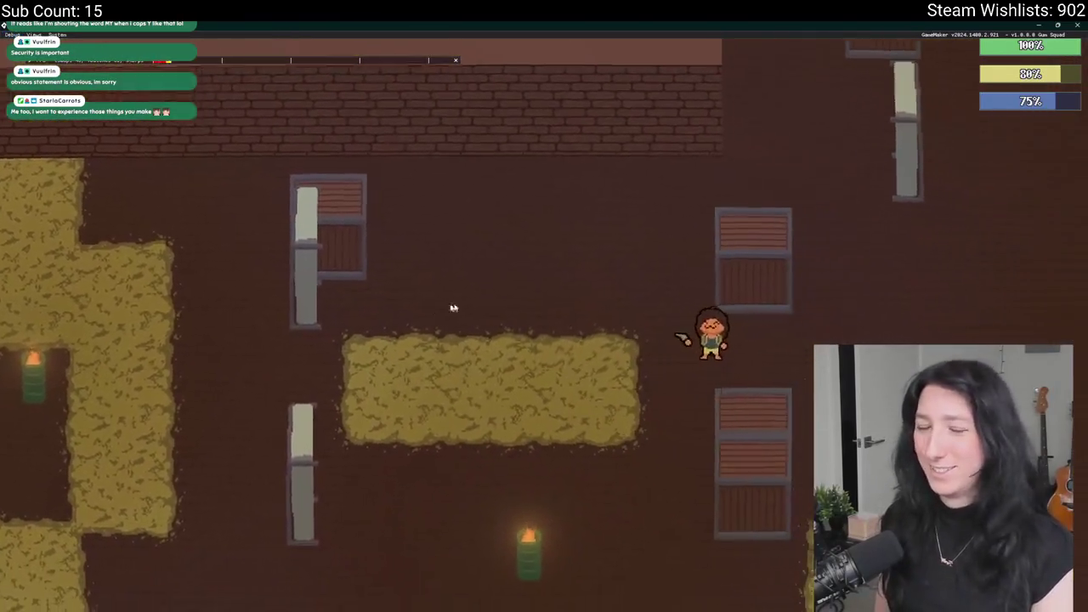
key("d")
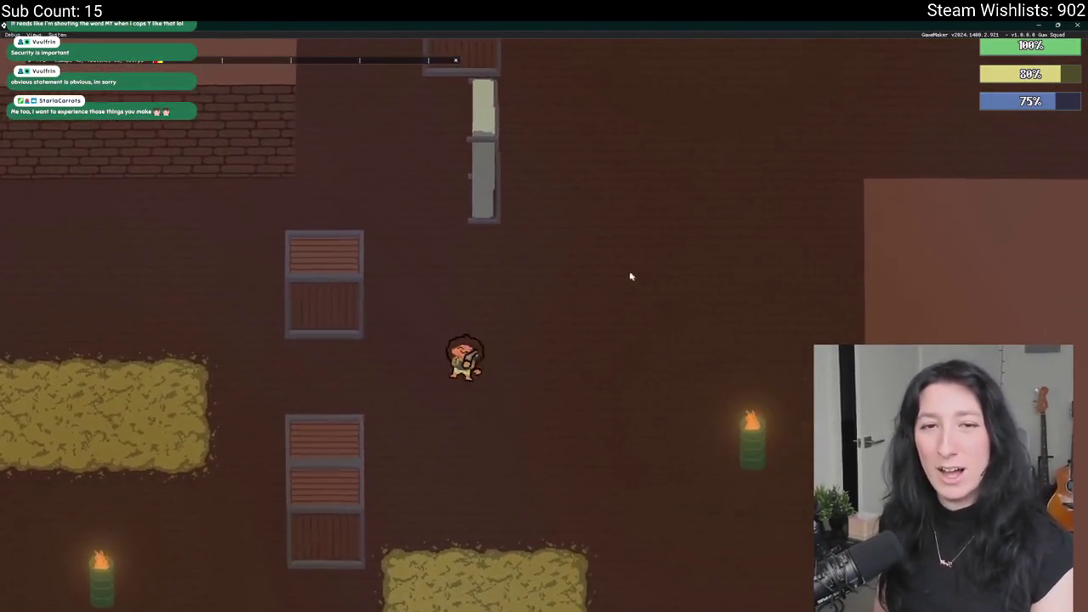
key("w")
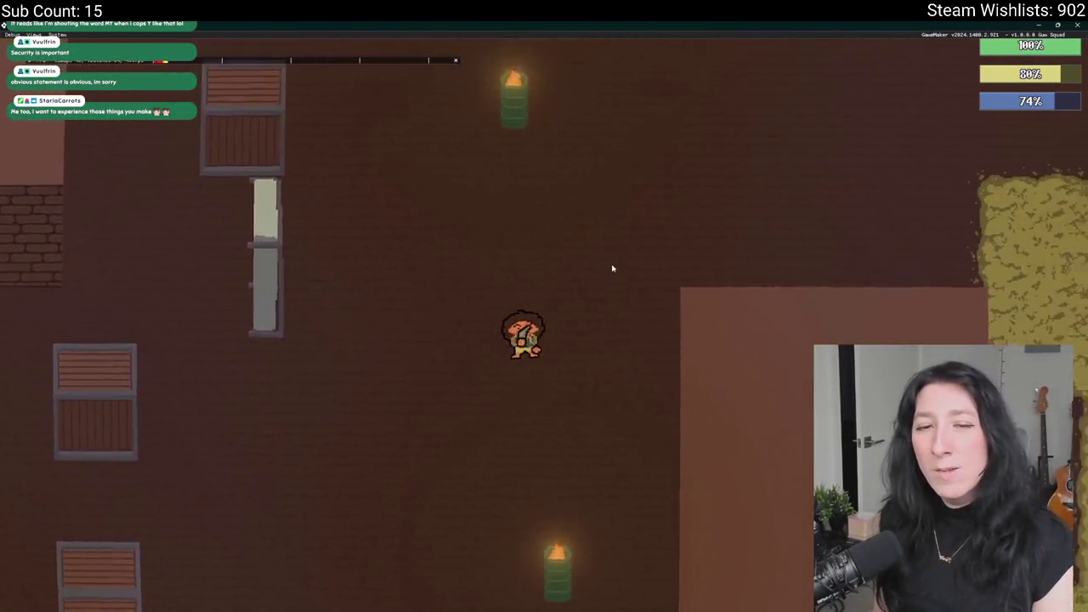
key("w")
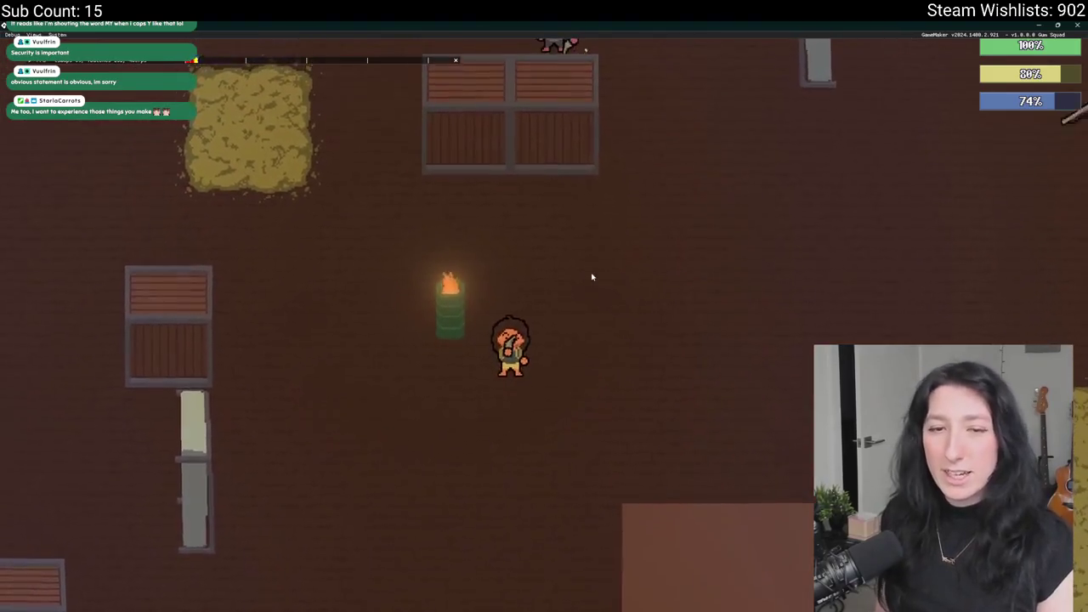
key("d")
Dodge and fight the attacking enemies among the crates and cabinets until the character dies.
key("w")
key("a")
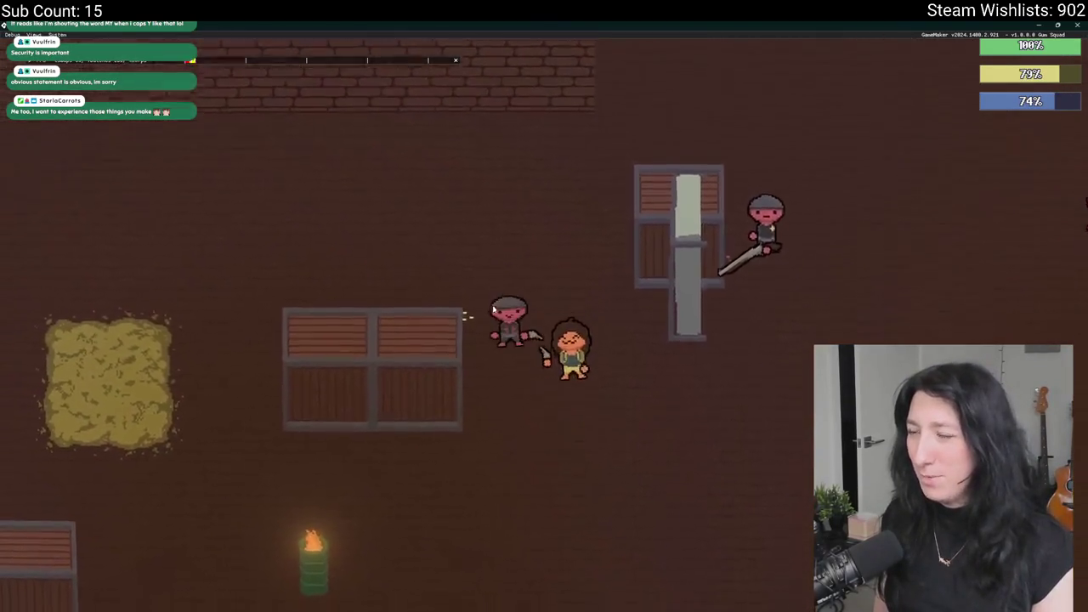
key("s")
key("d")
key("w")
key("d")
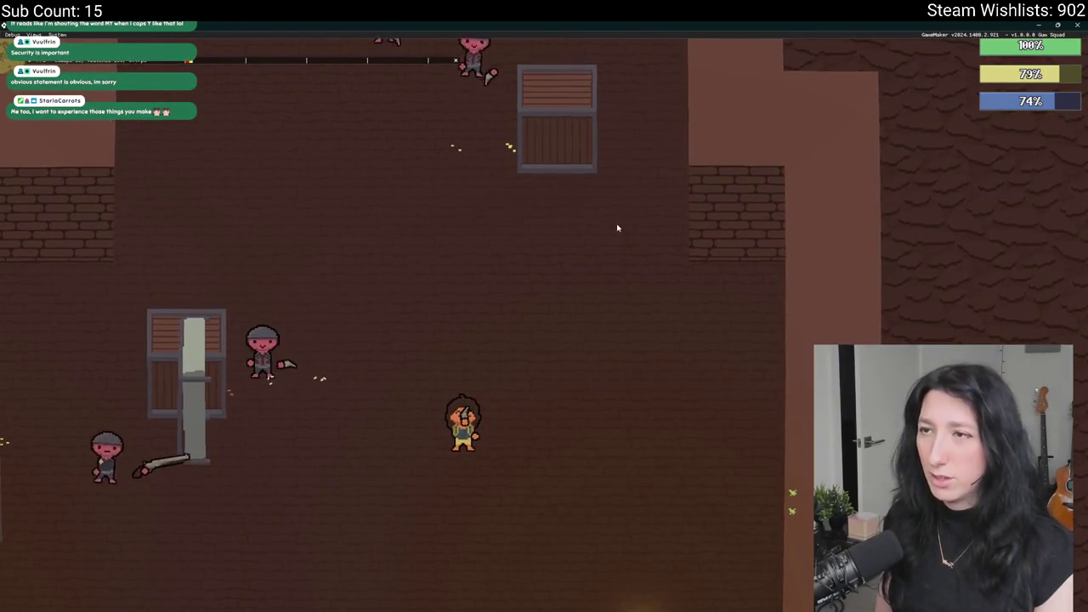
key("w")
key("a")
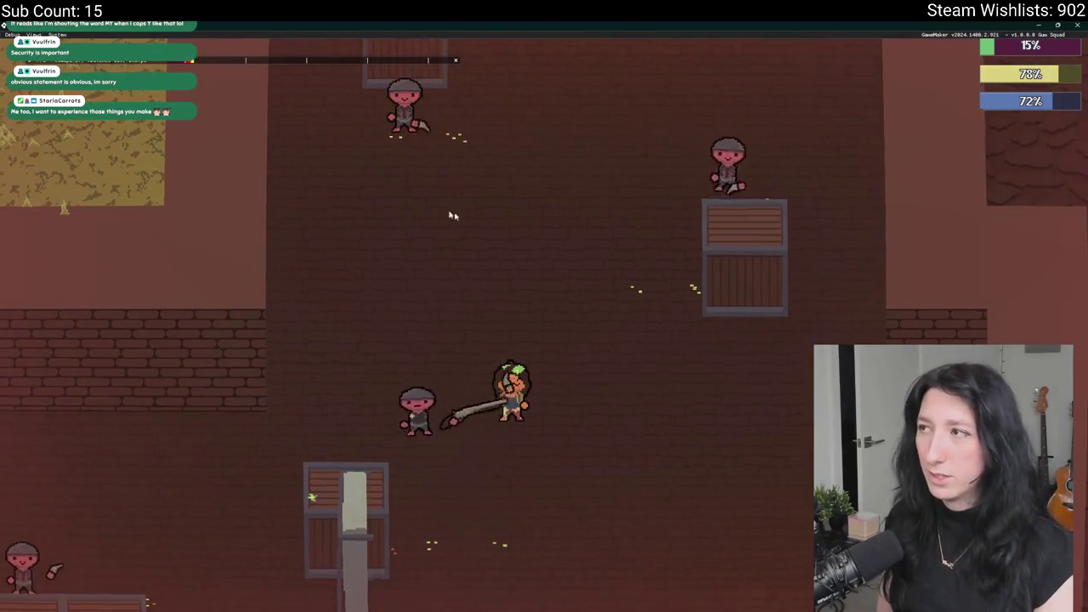
key("d")
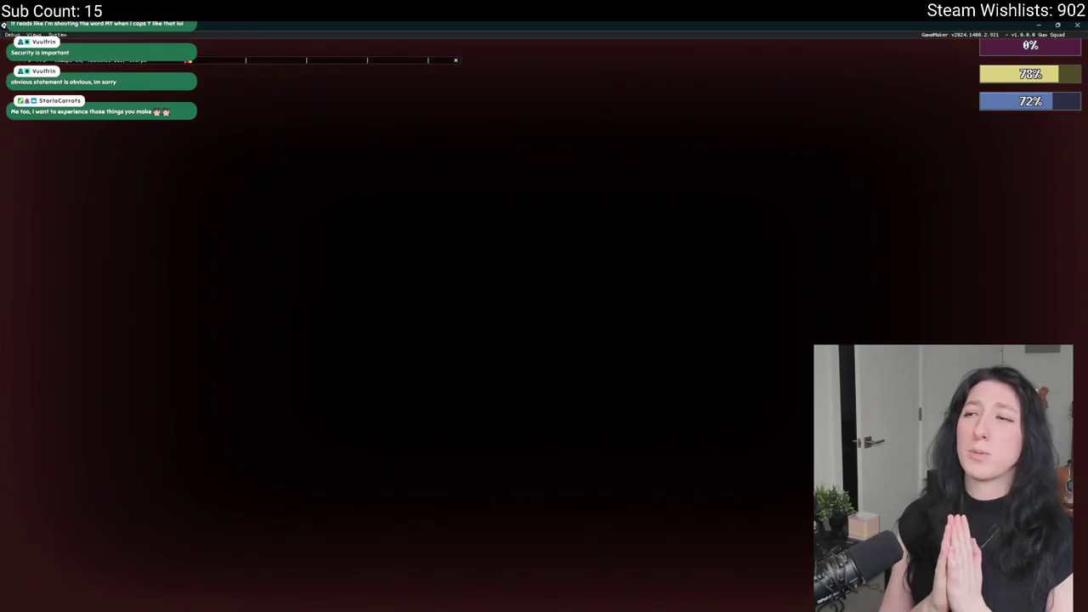
Walk the respawned full-health character across the savanna into the brick-floored base.
key("s")
key("d")
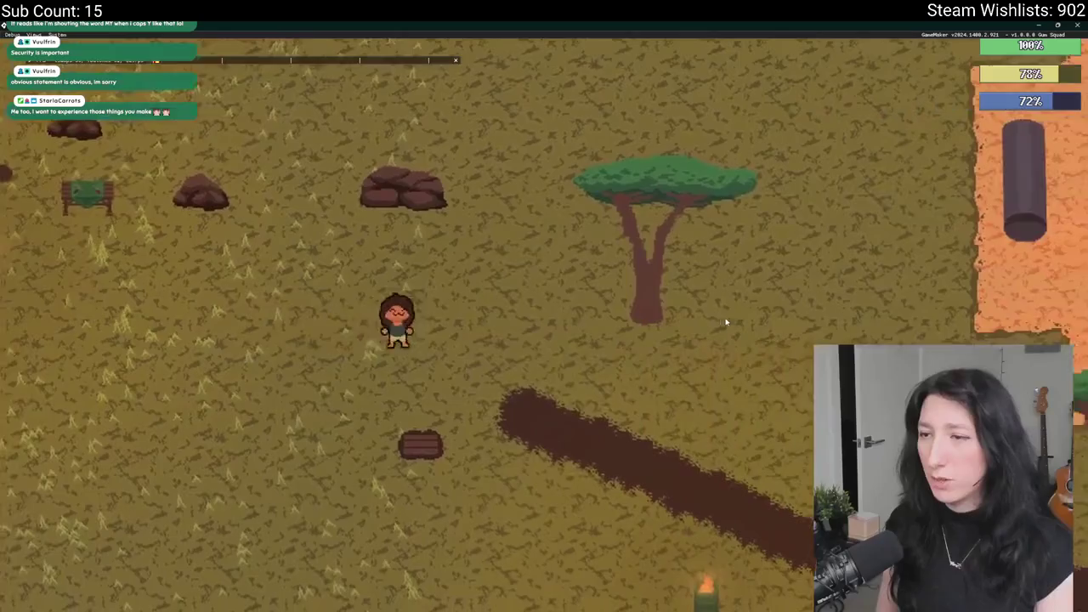
key("d")
key("s")
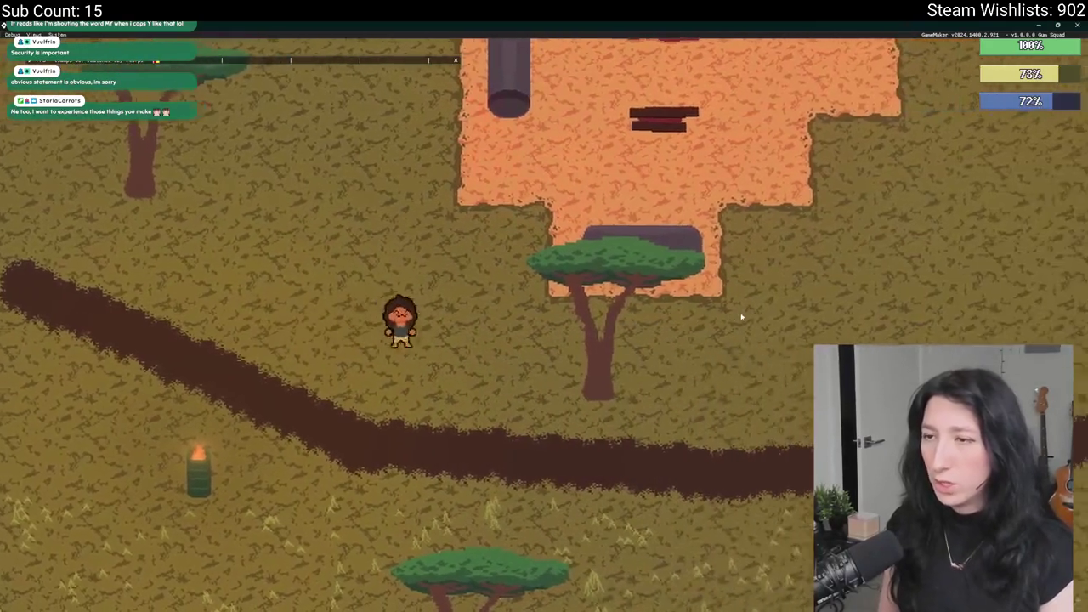
key("d")
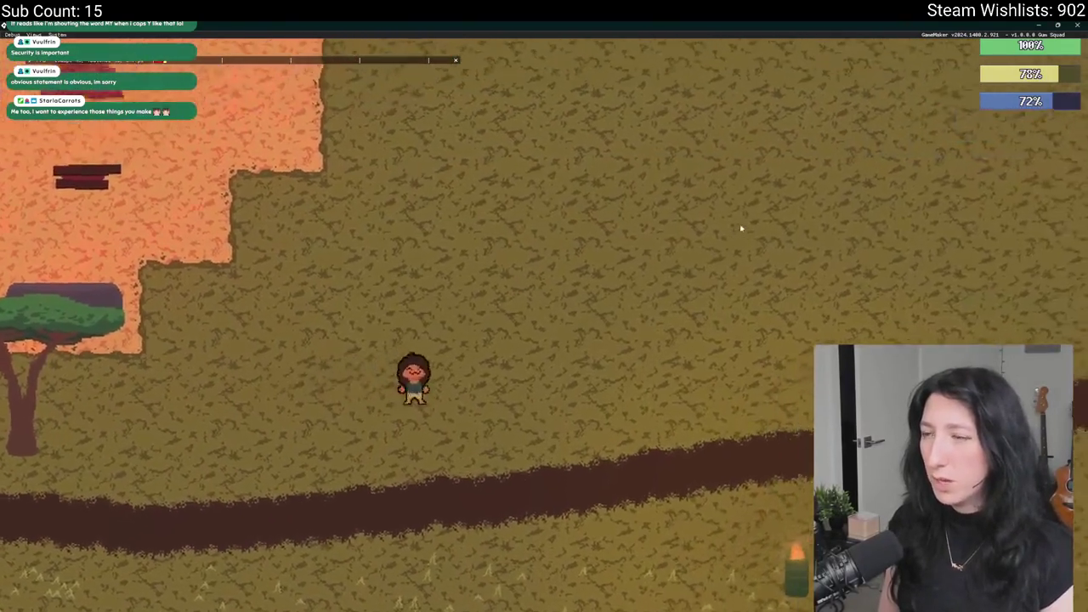
key("d")
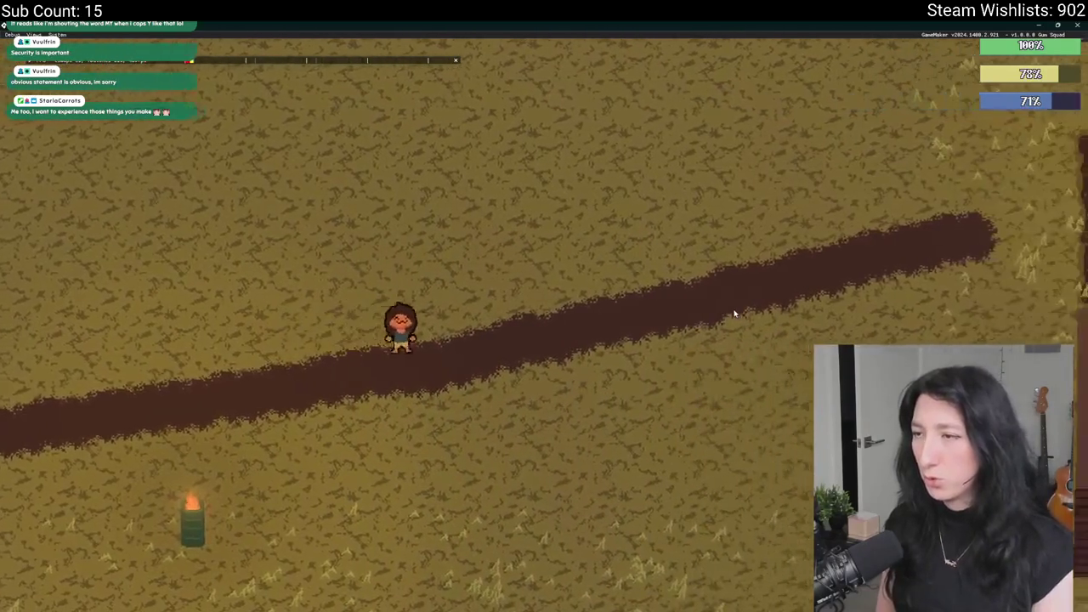
key("d")
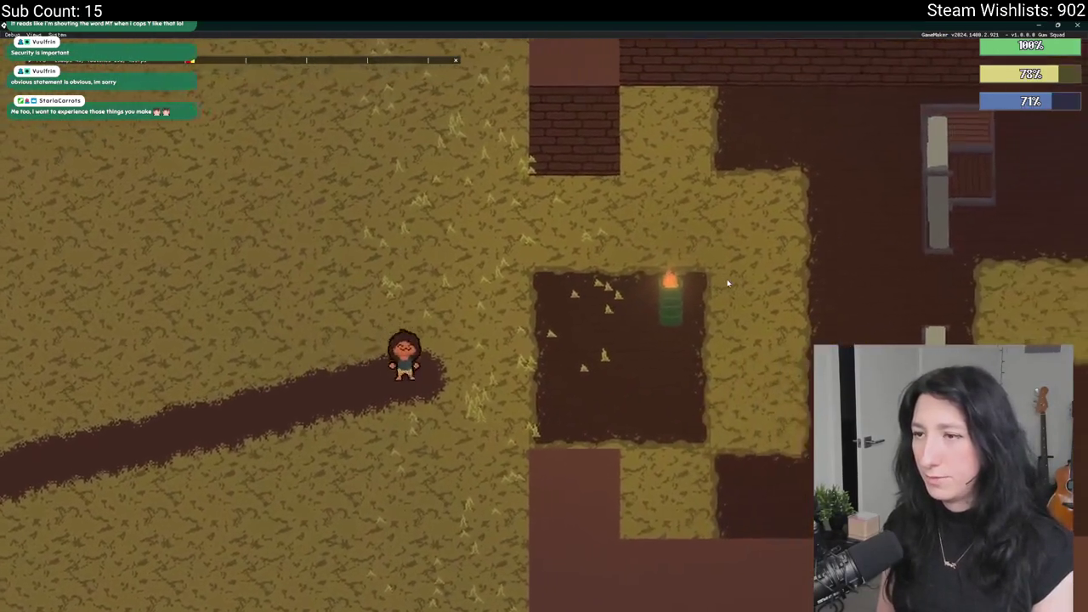
key("d")
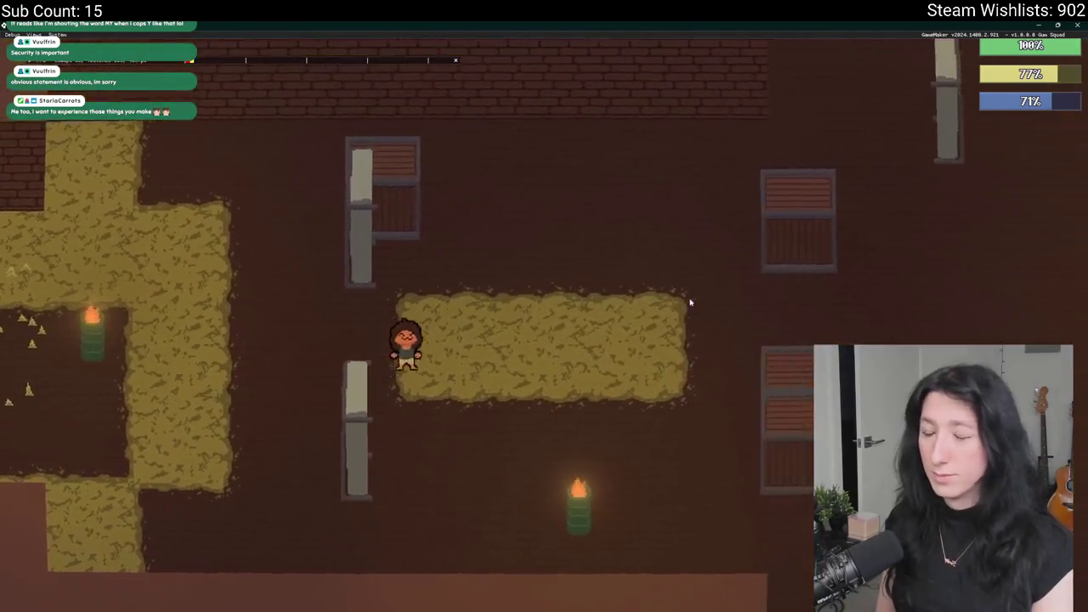
Walk through the base rooms past the enemies, hay patch and crates.
key("d")
key("w")
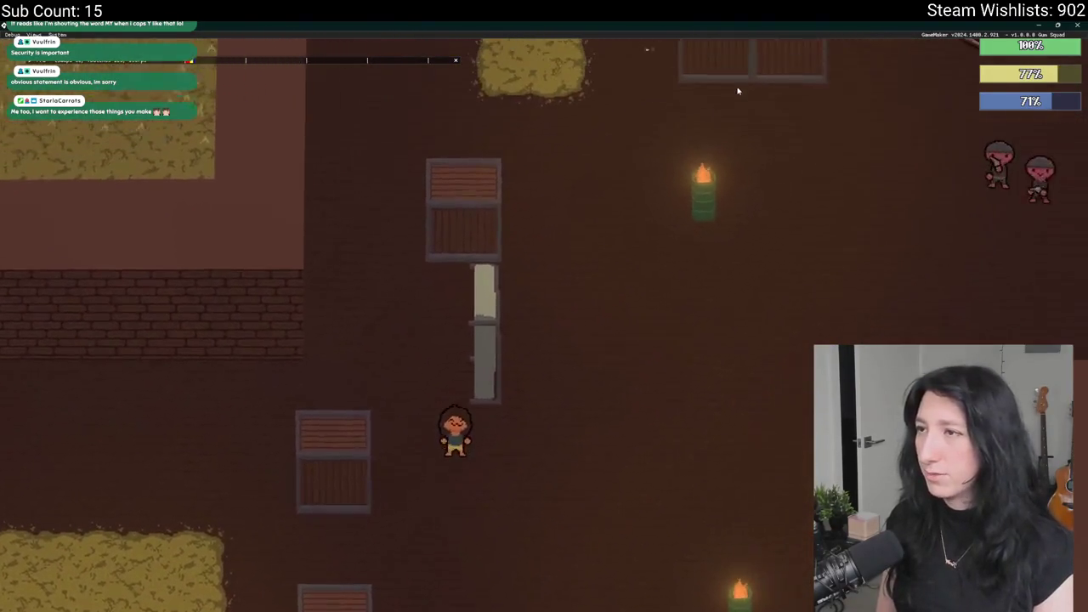
key("w")
key("d")
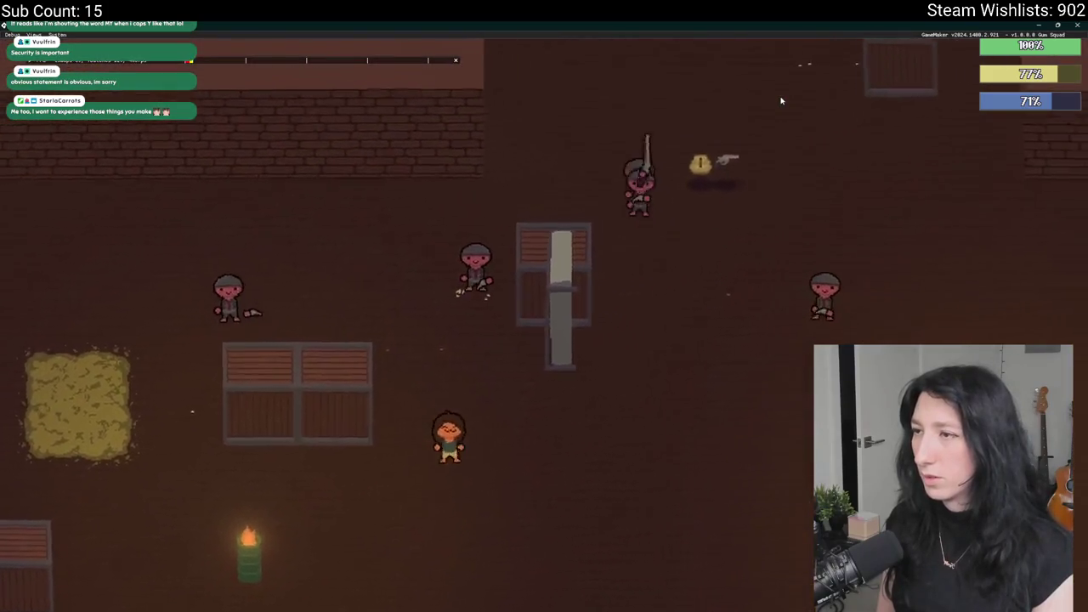
key("w")
key("d")
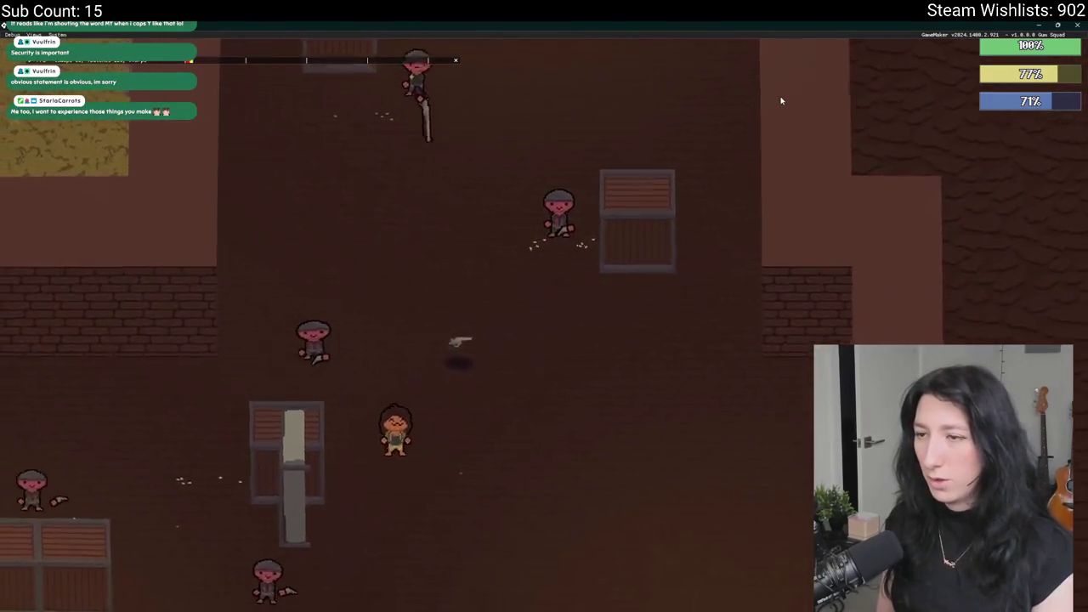
key("w")
key("a")
key("s")
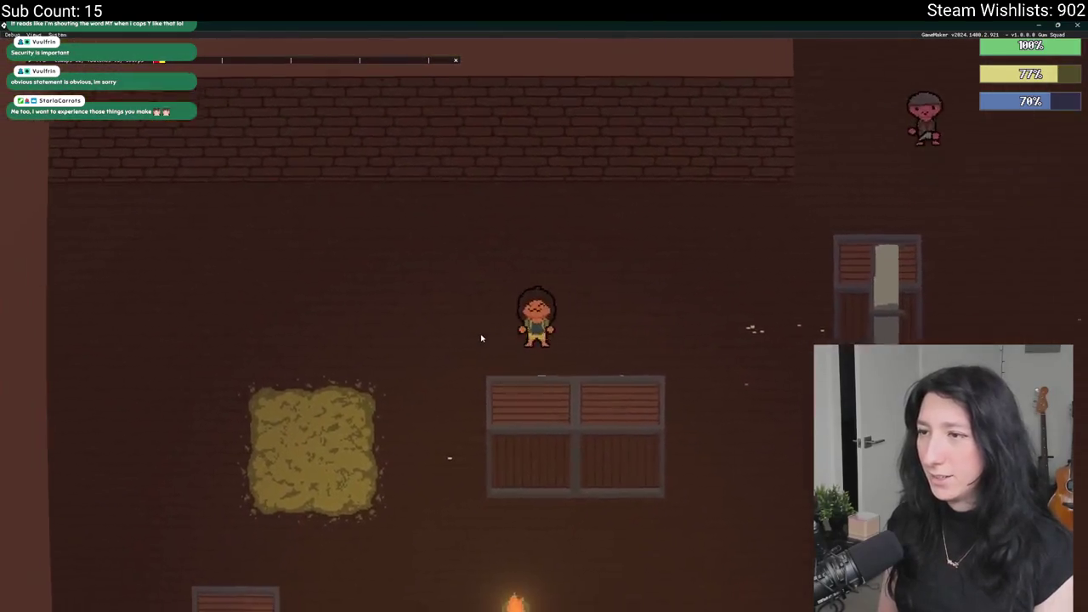
key("s")
key("a")
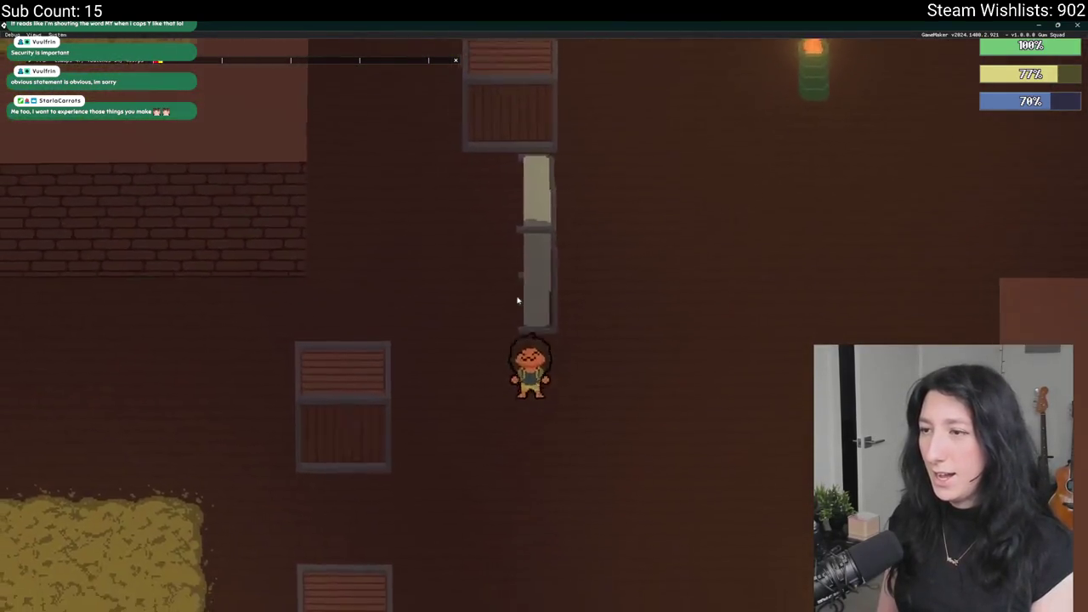
key("w")
key("a")
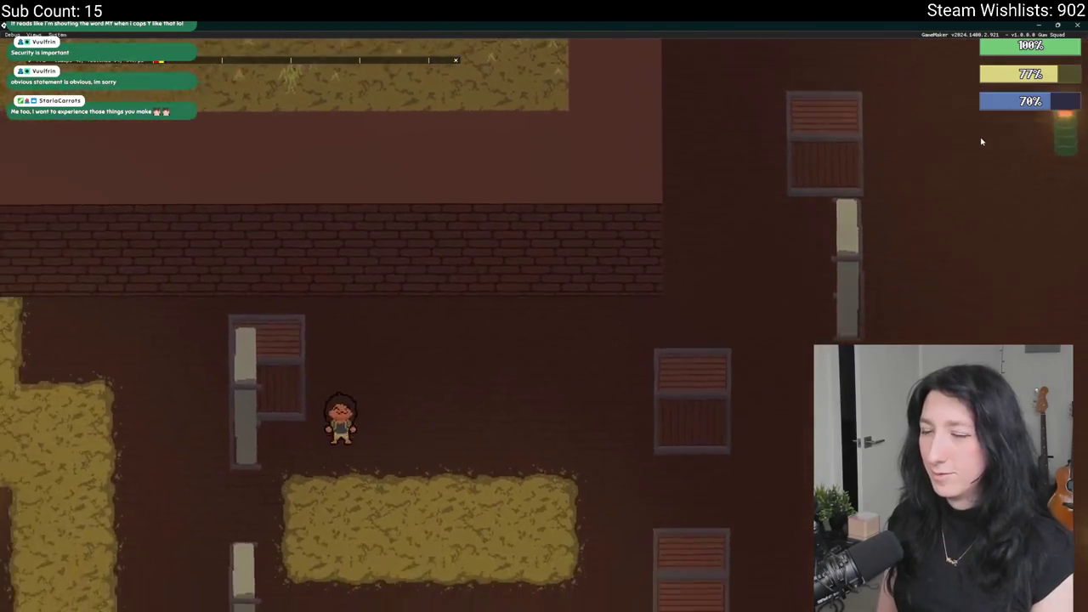
Zoom the camera in and out, then close the game to return to GameMaker.
scroll(982, 142, "down", 3)
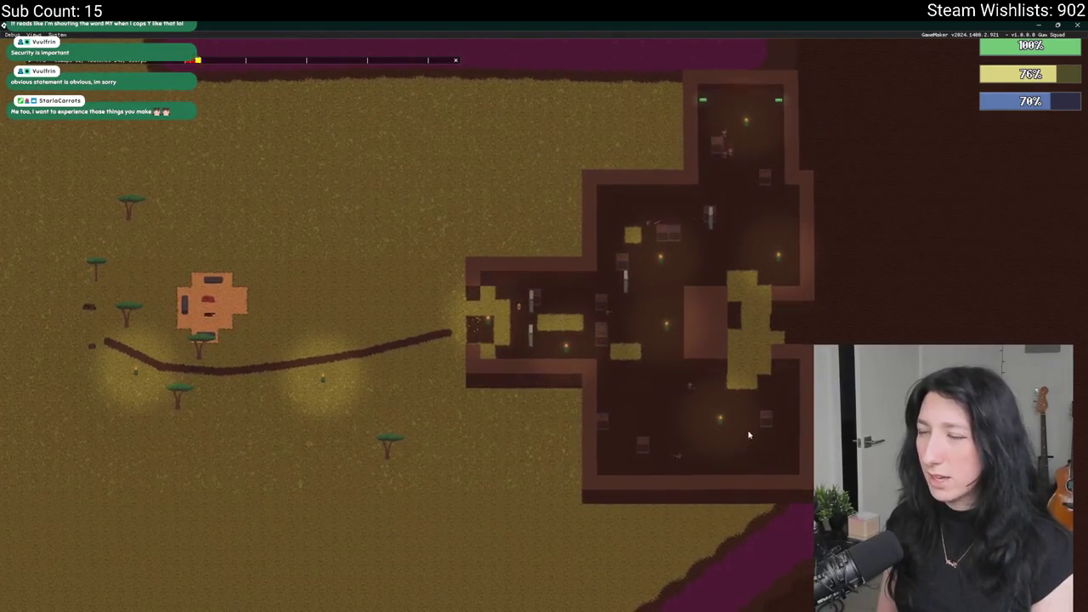
scroll(704, 339, "up", 3)
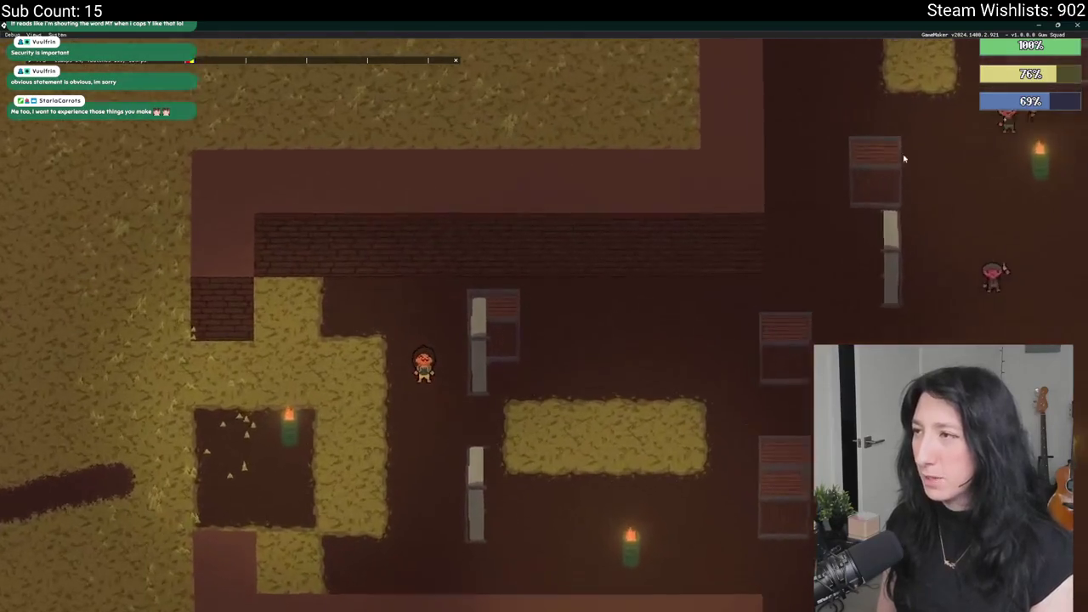
scroll(893, 246, "down", 3)
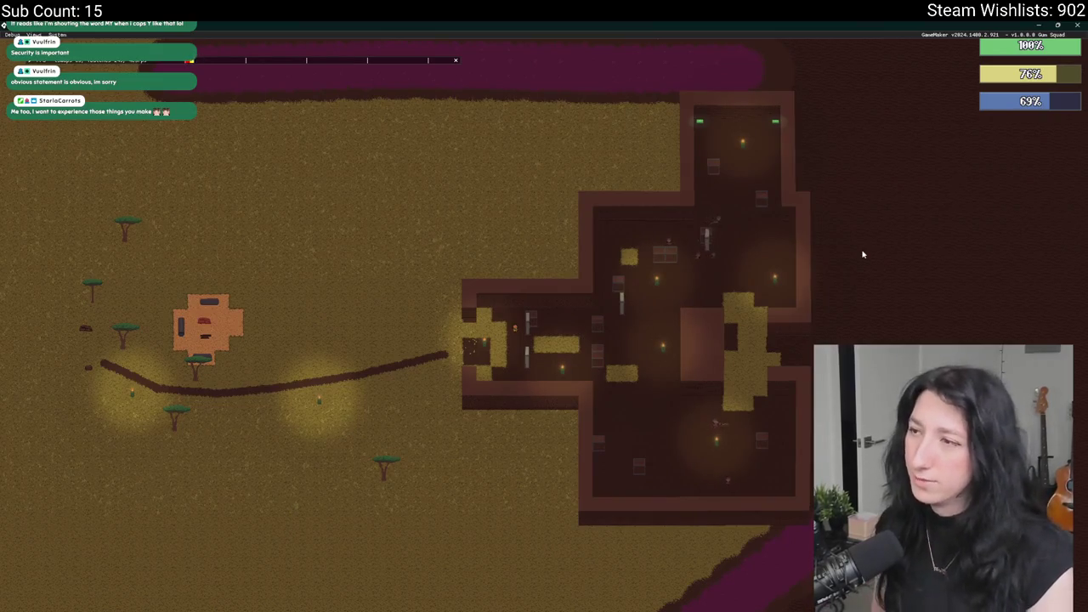
scroll(863, 254, "up", 3)
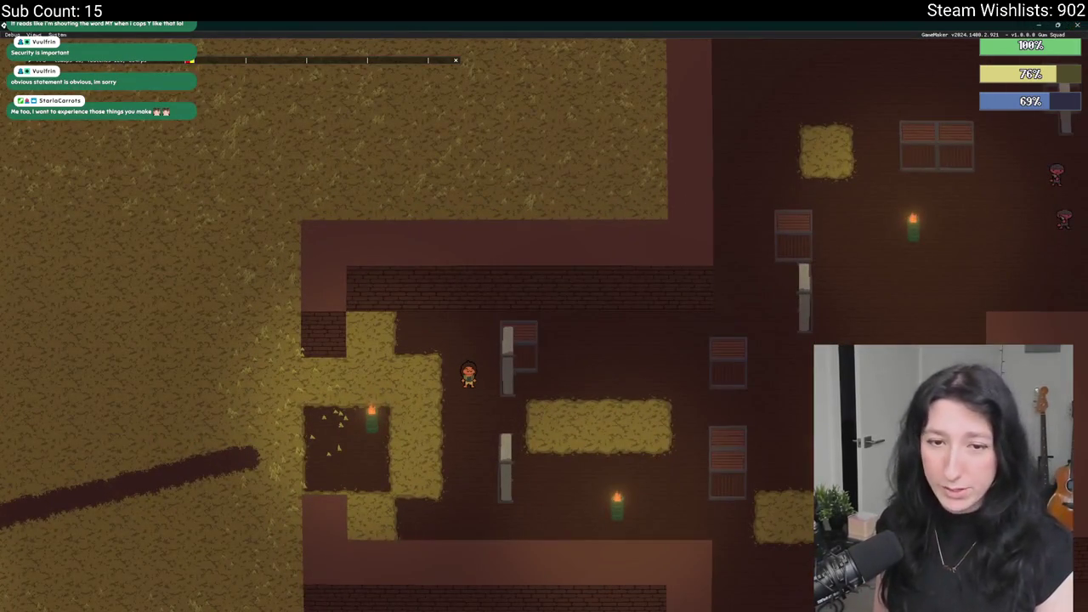
key("alt+F4")
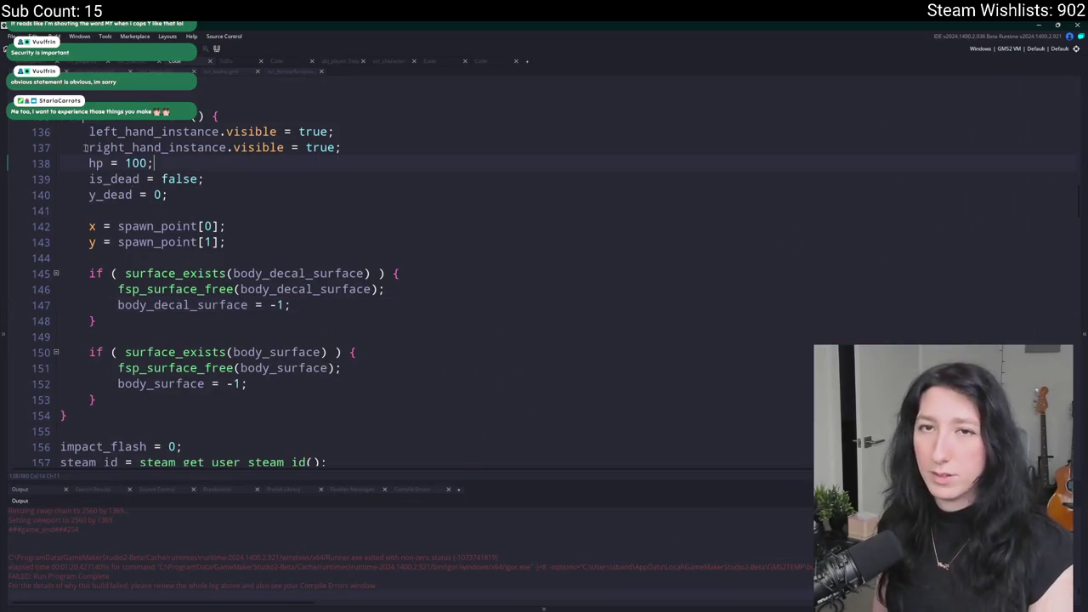
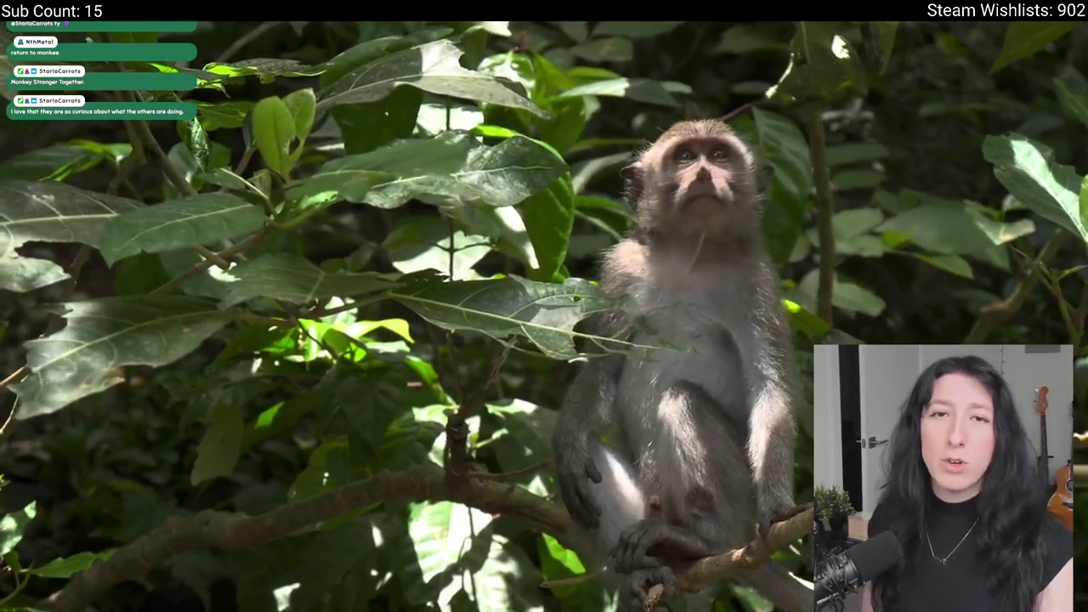
Pause the monkey documentary, skip ahead in it in full screen, then switch to GameMaker.
left_click(452, 493)
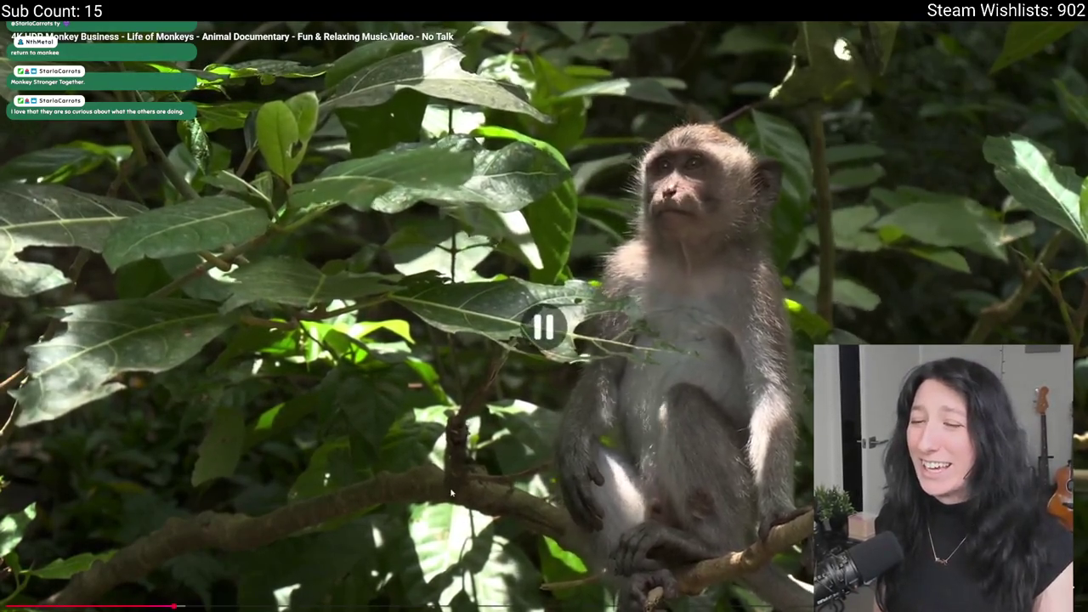
key("Escape")
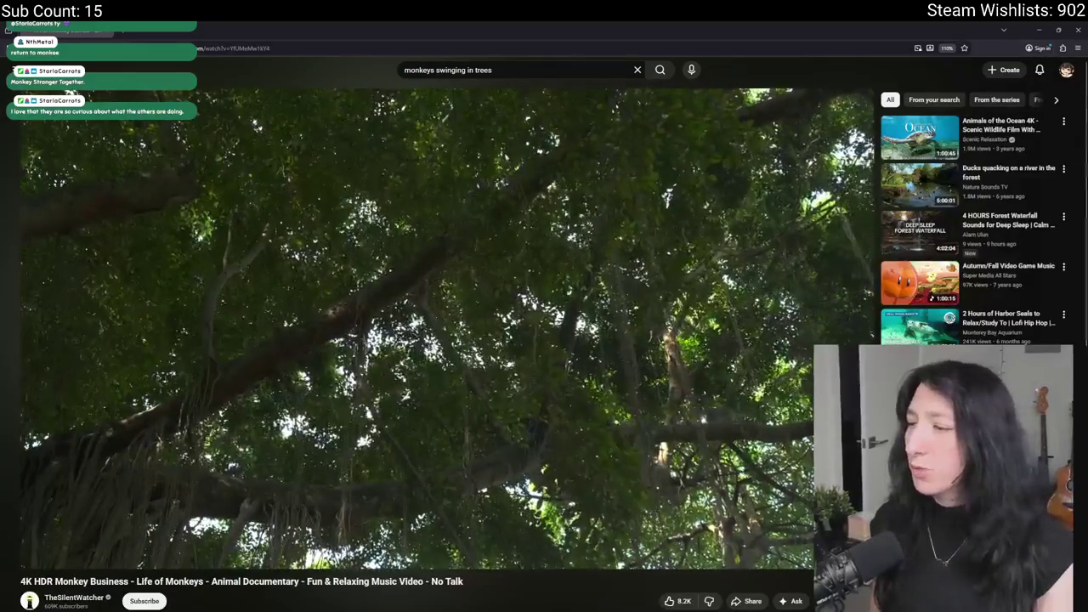
key("f")
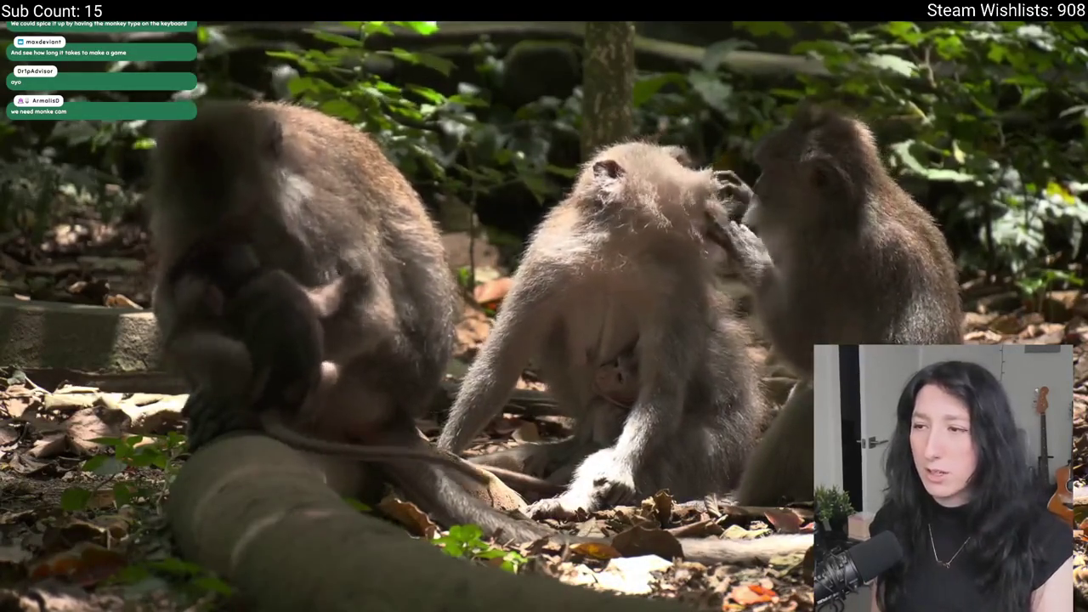
left_click(617, 607)
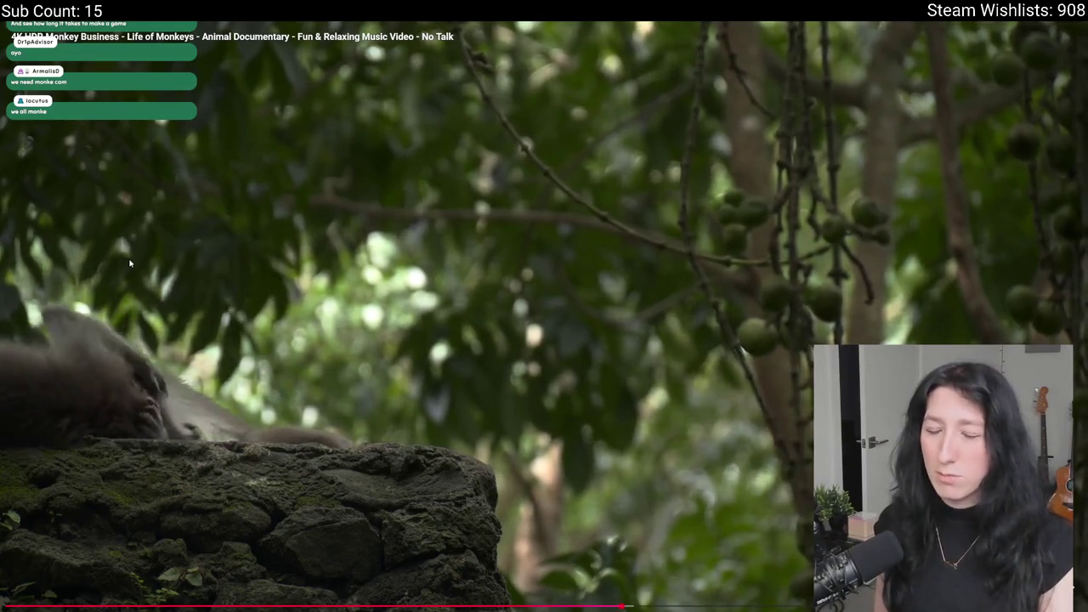
key("Escape")
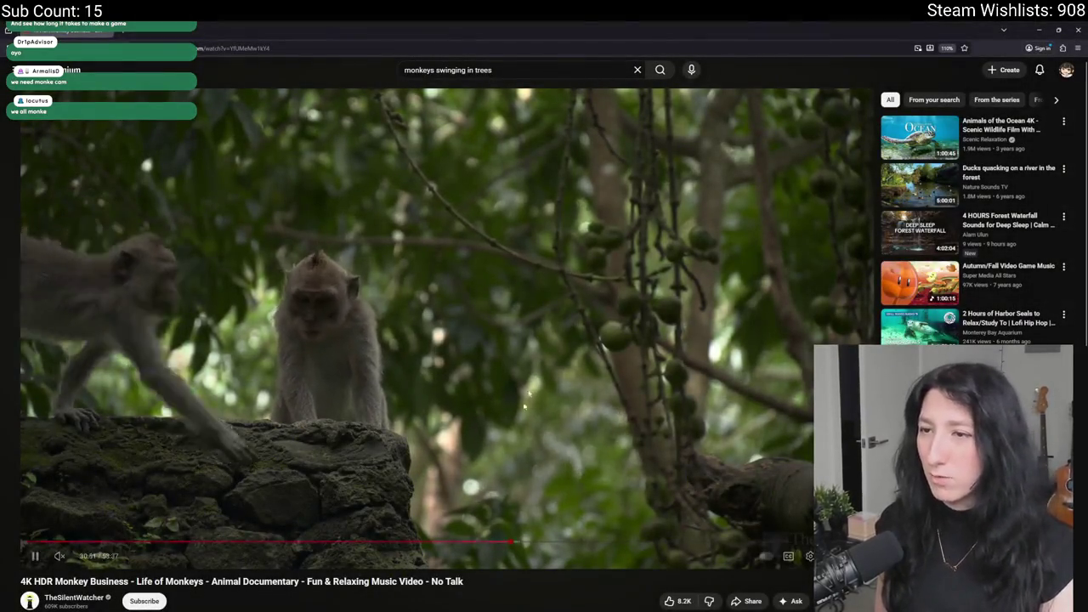
key("alt+Tab")
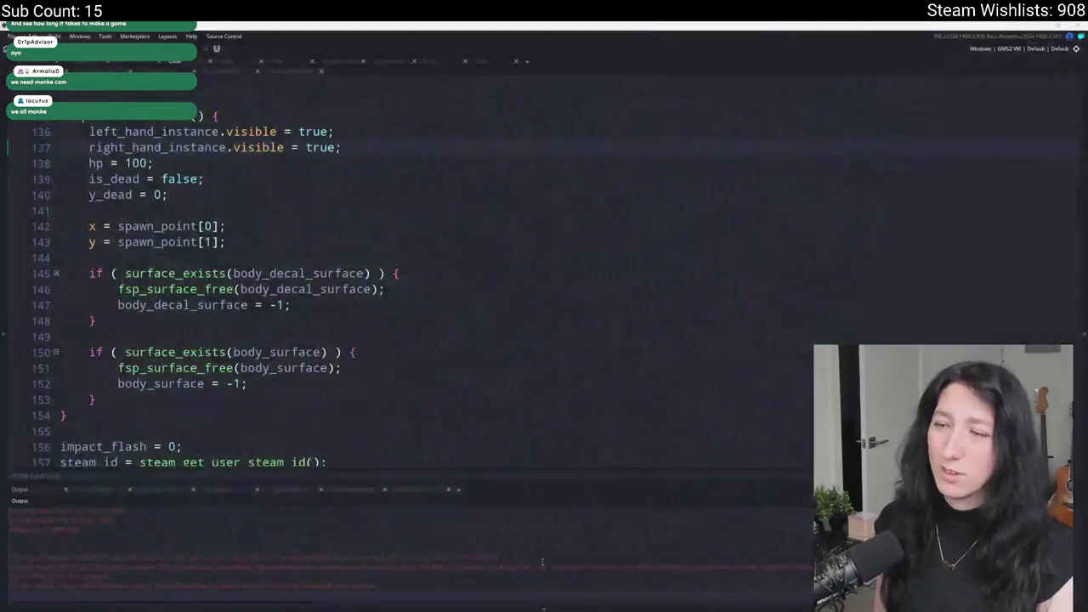
Search the assets for 'todo' and open the ToDo note.
left_click(475, 303)
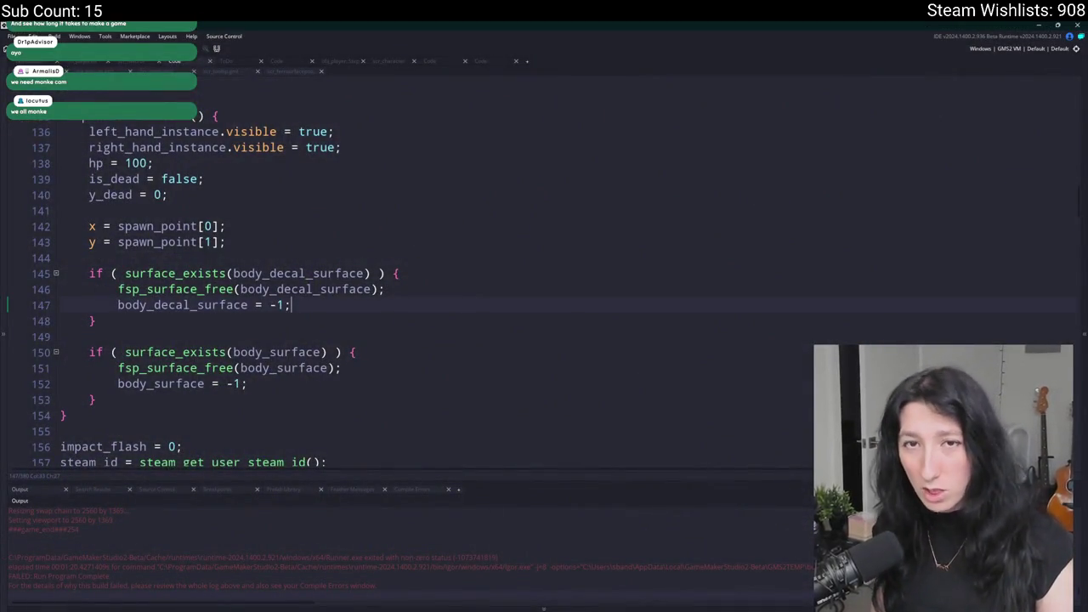
left_click(385, 247)
key("ctrl+t")
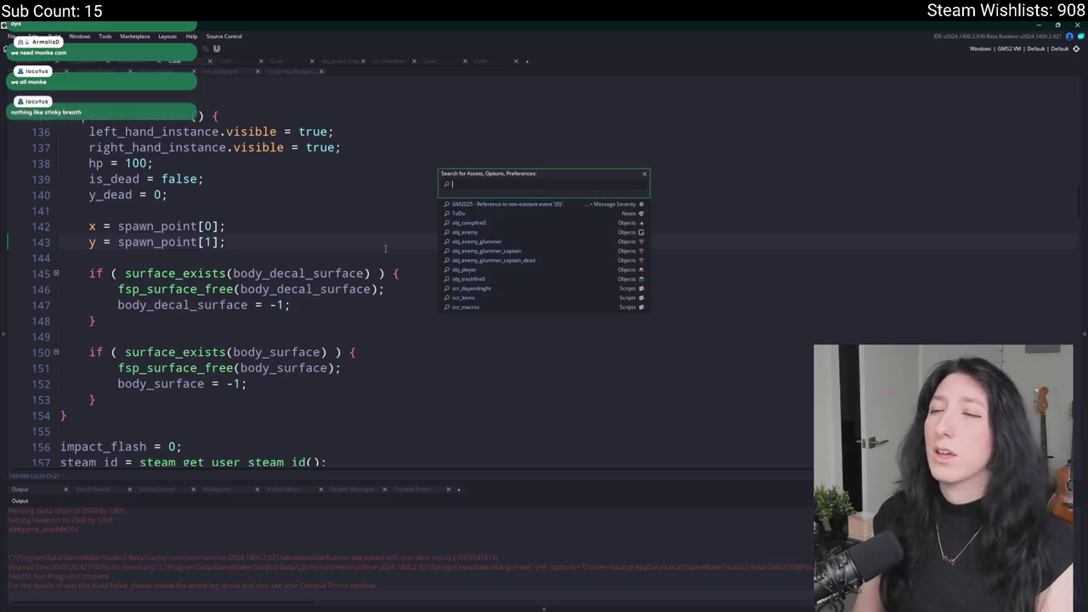
type("e")
type("do")
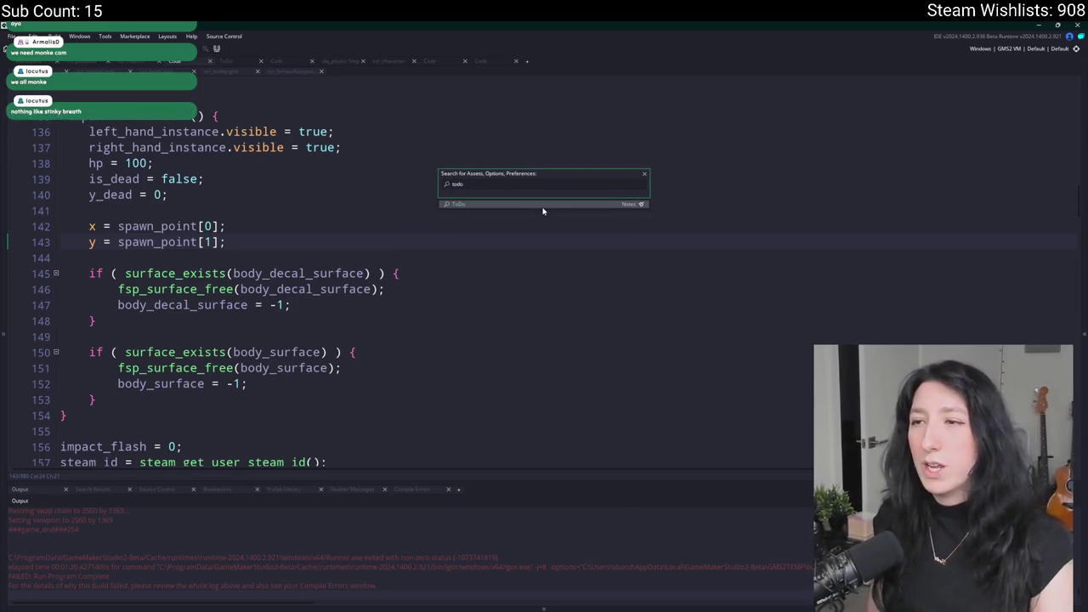
left_click(542, 209)
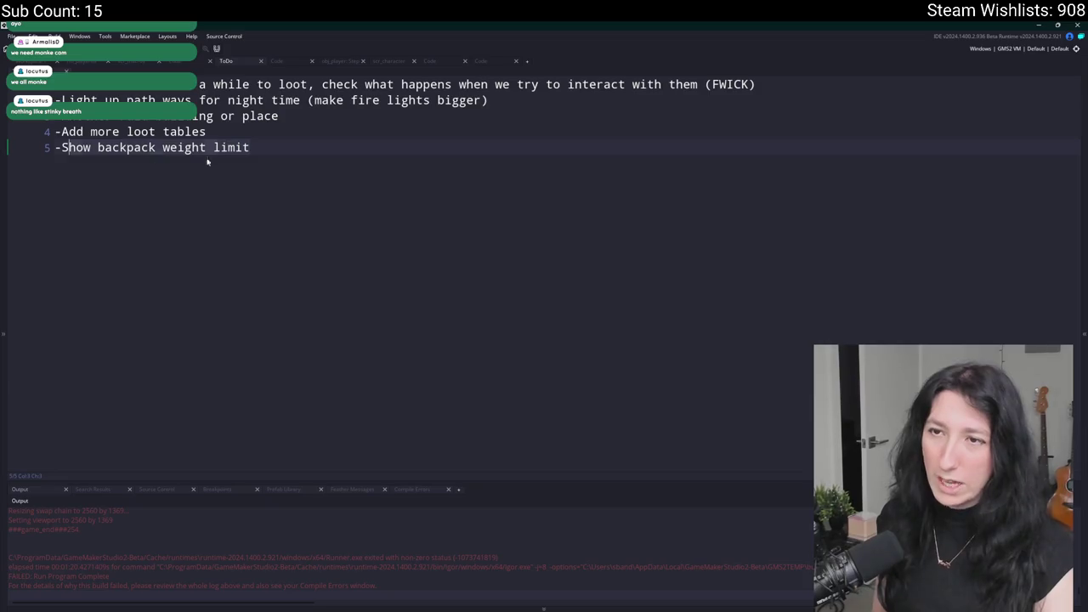
Review the ToDo note's task lines, then switch to the Twitch stream manager.
left_click(250, 116)
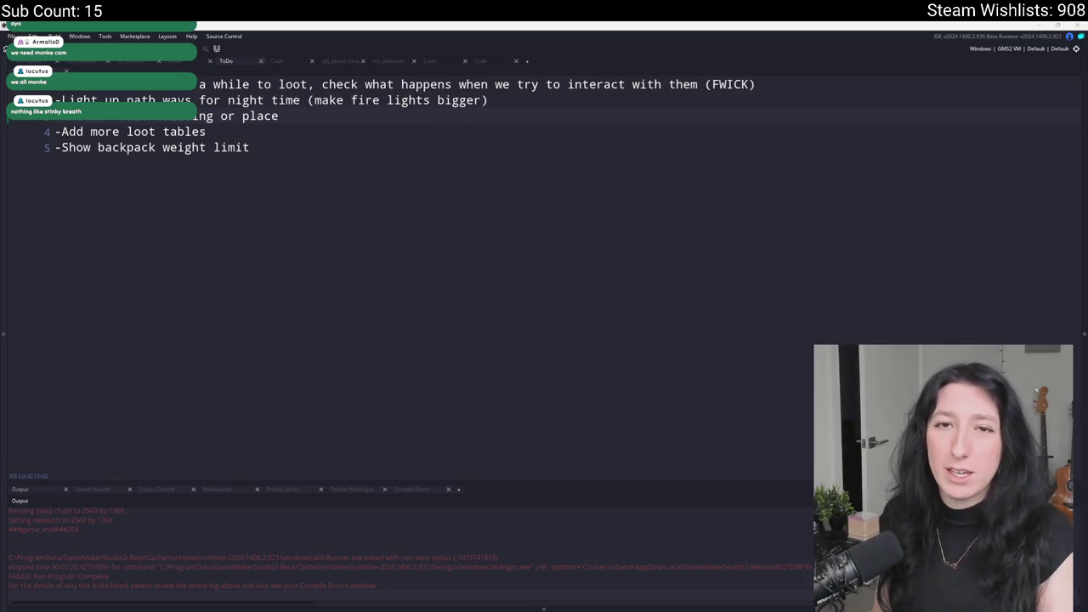
left_click(315, 219)
key("ctrl+t")
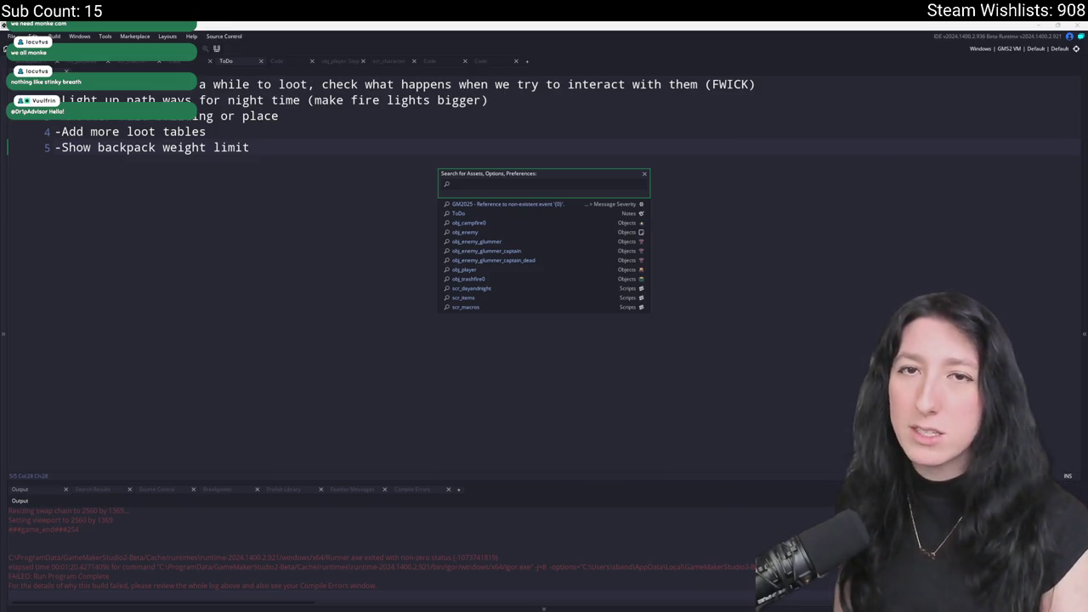
key("alt+Tab")
Open the stream info editor and select the entire current title.
left_click(536, 138)
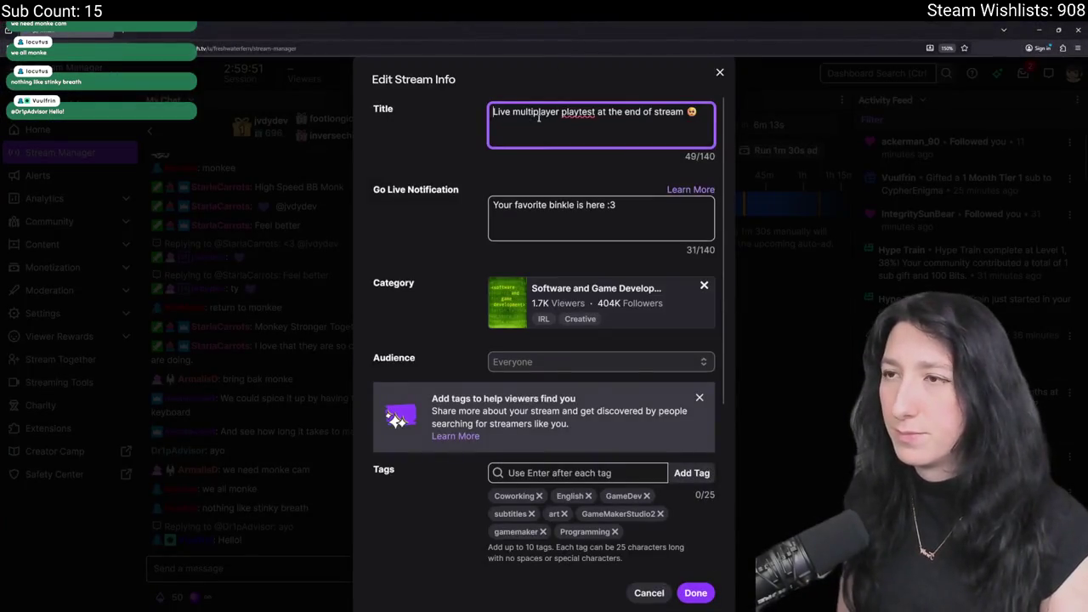
mouse_move(510, 114)
left_mouse_down()
mouse_move(685, 115)
mouse_move(495, 115)
left_mouse_up()
key("Right")
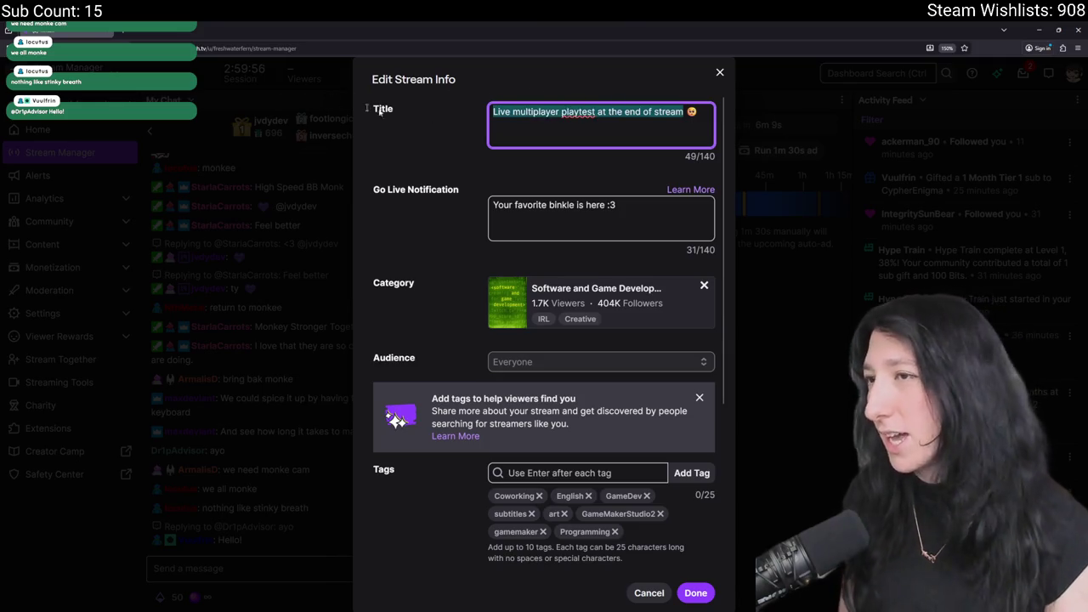
left_click(668, 125)
left_click_drag(684, 114, 489, 117)
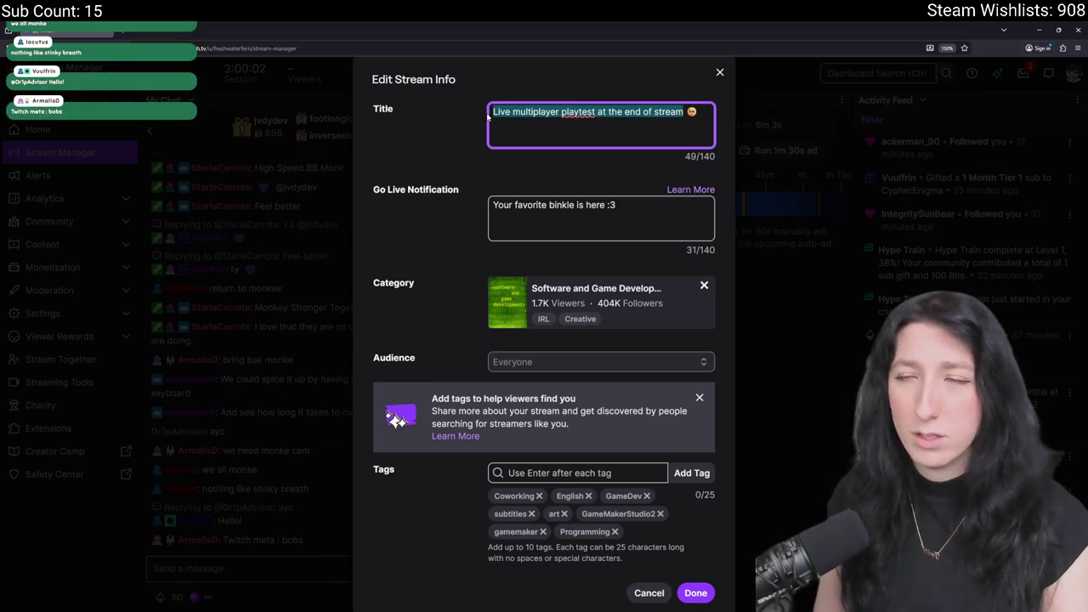
Type the new title 'Woman make game, woman need friend'.
type("Woment")
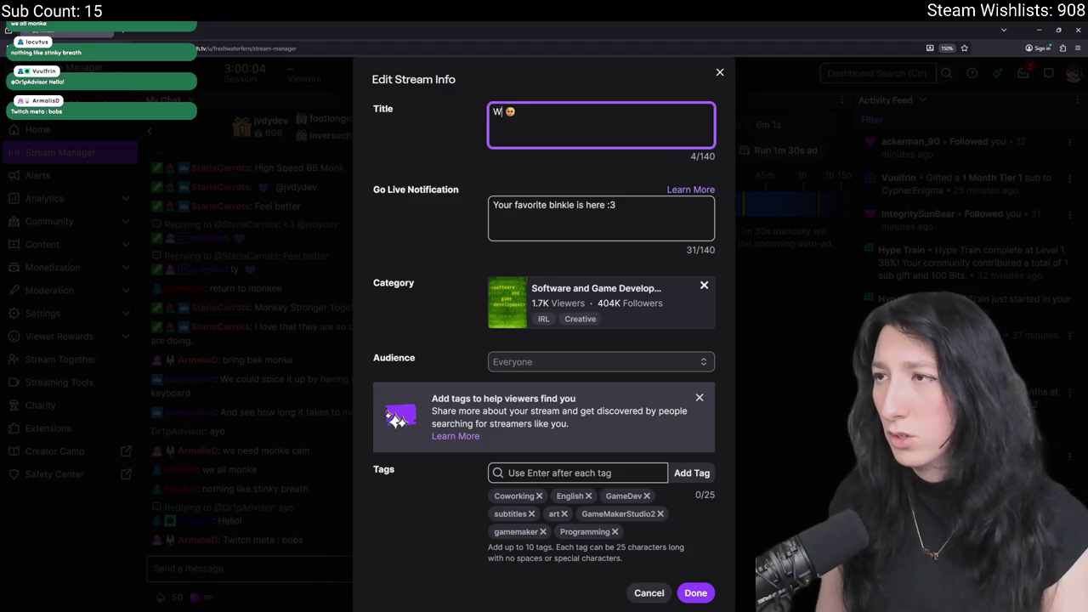
key("BackSpace")
key("BackSpace")
key("BackSpace")
type("an makes")
key("BackSpace")
type("game, mi")
type("ss ")
type("fa")
key("BackSpace")
key("BackSpace")
key("BackSpace")
key("BackSpace")
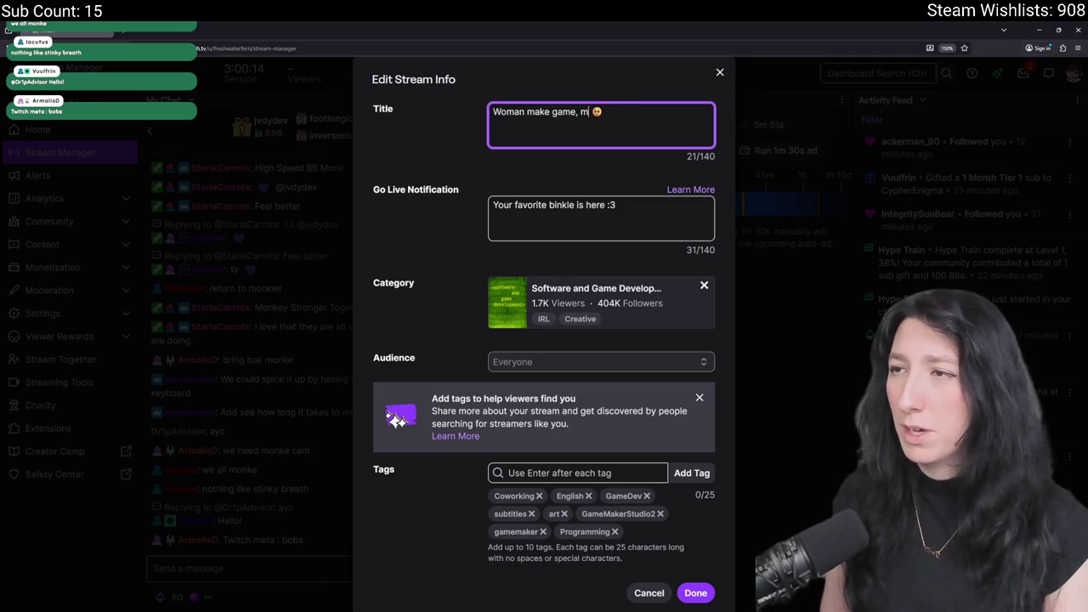
type("wapmand")
key("BackSpace")
key("BackSpace")
key("BackSpace")
type("oman need fri")
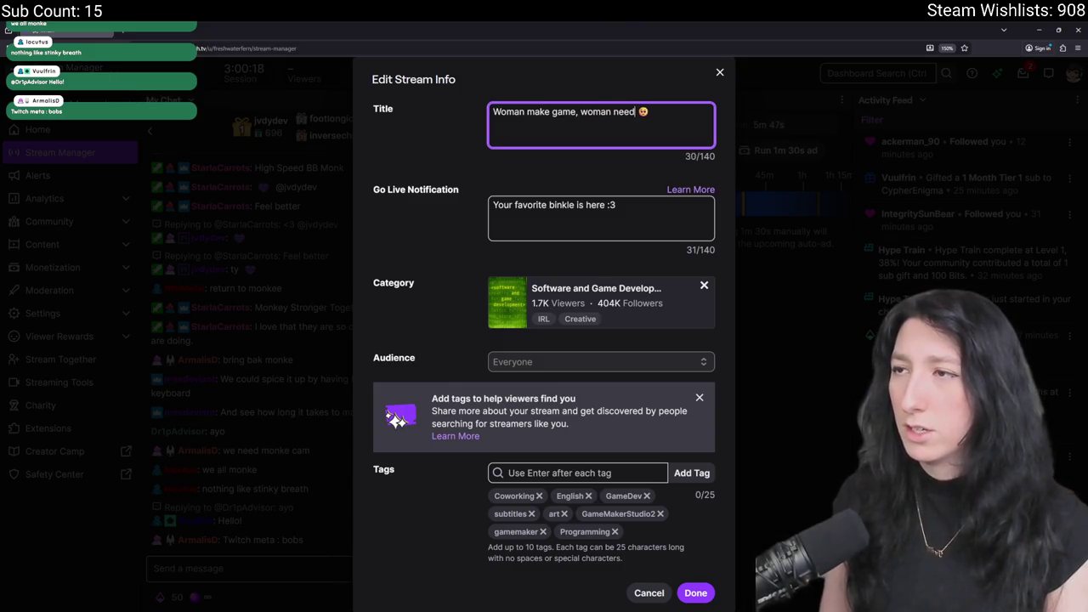
type("end")
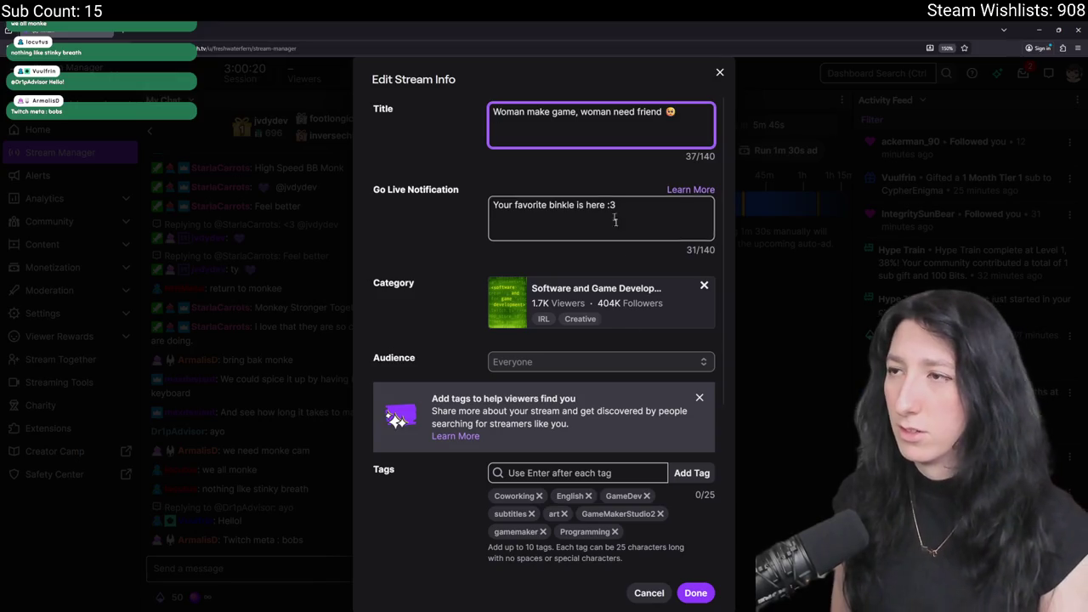
Save the stream info and return to GameMaker's asset search.
left_click(697, 592)
key("alt+Tab")
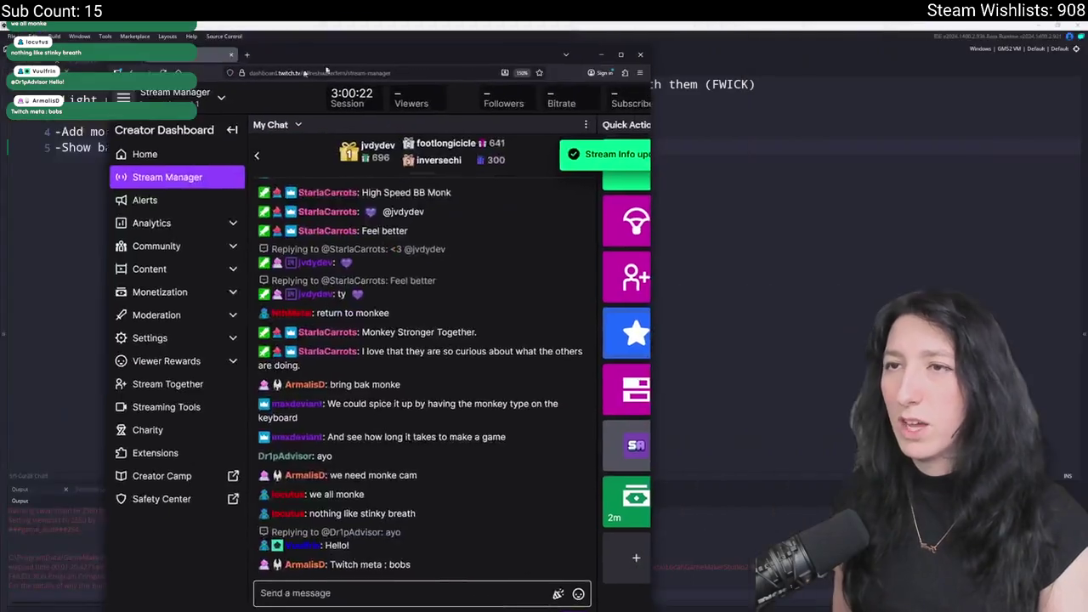
key("ctrl+t")
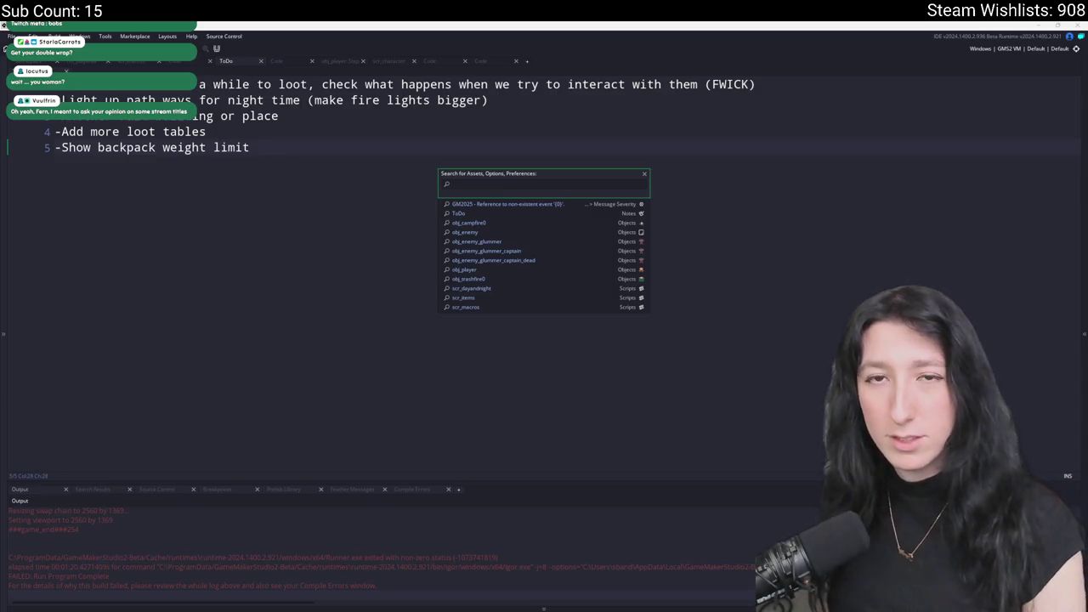
Search for 'inventory_pl' and open the obj_ui_inventory_player object.
left_click(471, 156)
key("ctrl+t")
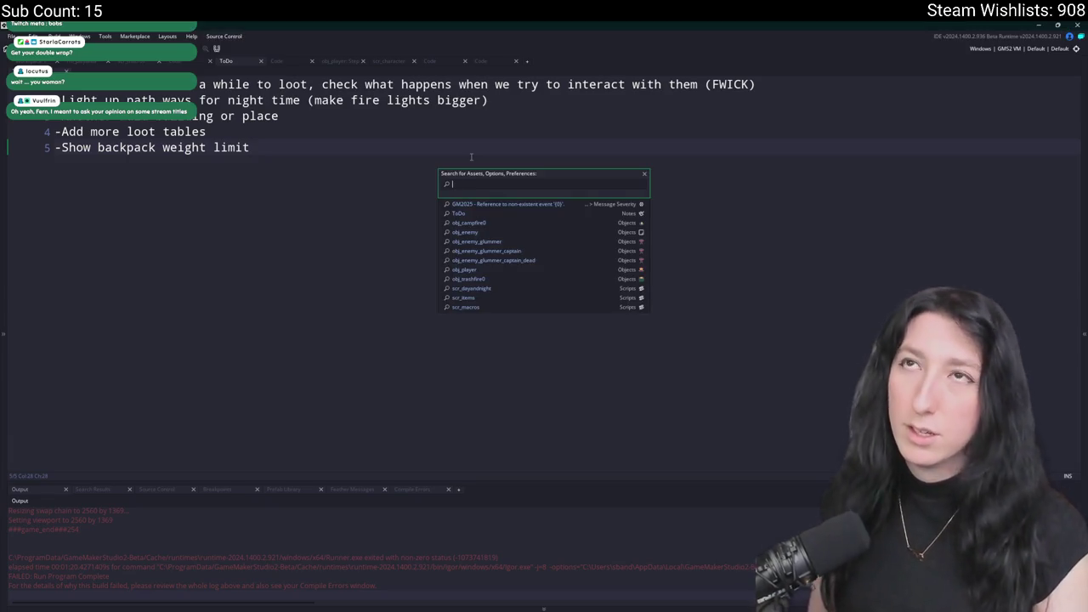
type("inventory_pl")
key("Down")
key("Return")
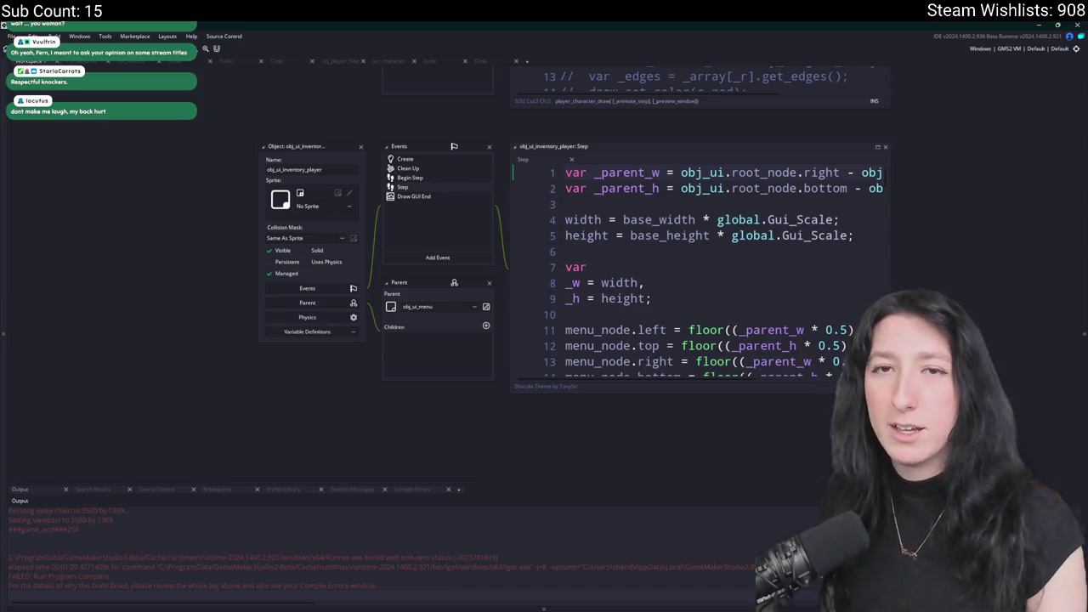
Pan the workspace and enlarge the Step code editor window.
left_click_drag(651, 136, 618, 125)
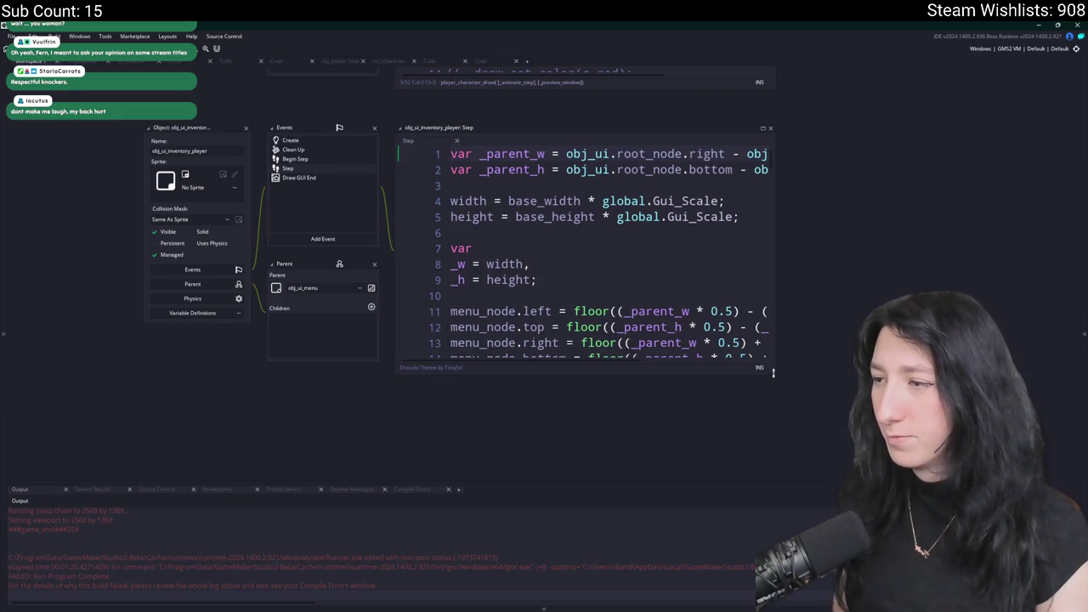
mouse_move(774, 372)
left_mouse_down()
mouse_move(960, 426)
mouse_move(1007, 489)
left_mouse_up()
left_click(641, 286)
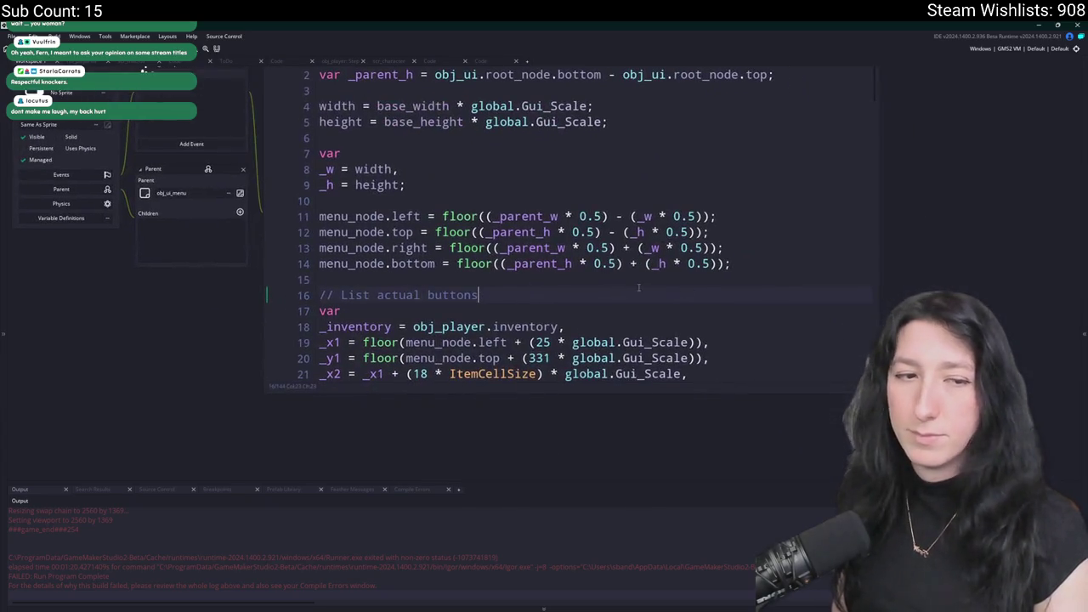
right_click(625, 176)
key("Escape")
Scroll down through the Step code to the inventory weight display section.
scroll(589, 180, "down", 1)
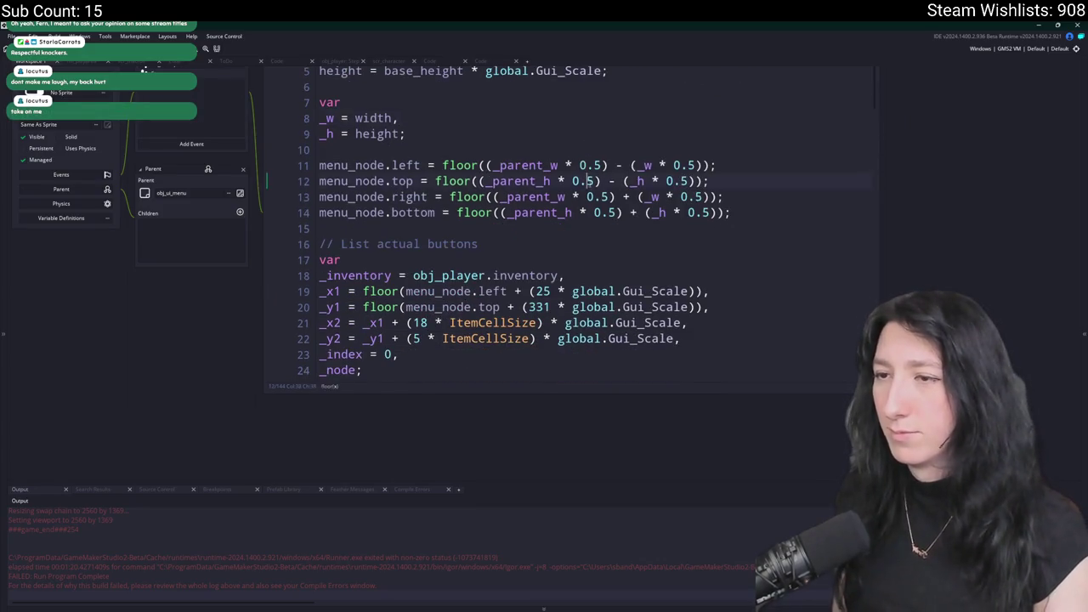
scroll(597, 224, "down", 5)
scroll(597, 223, "down", 2)
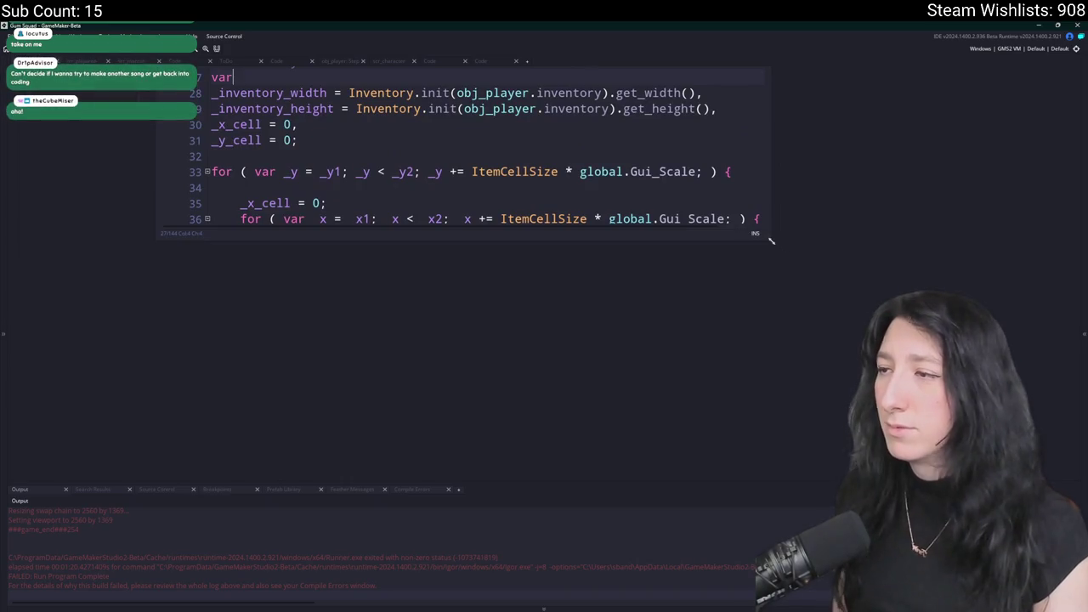
left_click(681, 237)
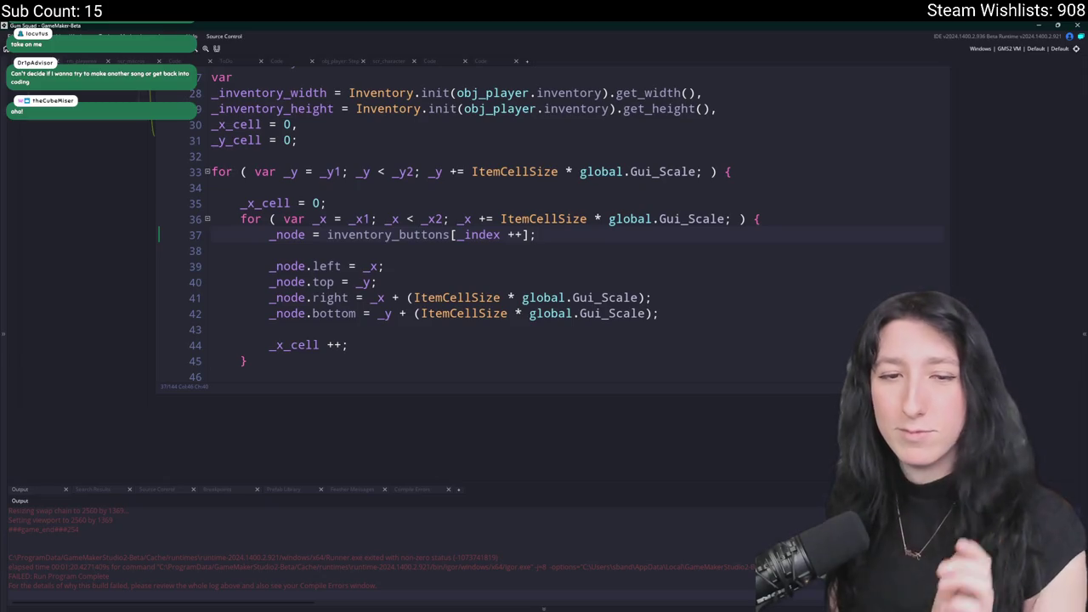
scroll(424, 282, "up", 2)
scroll(398, 288, "down", 8)
scroll(398, 288, "down", 20)
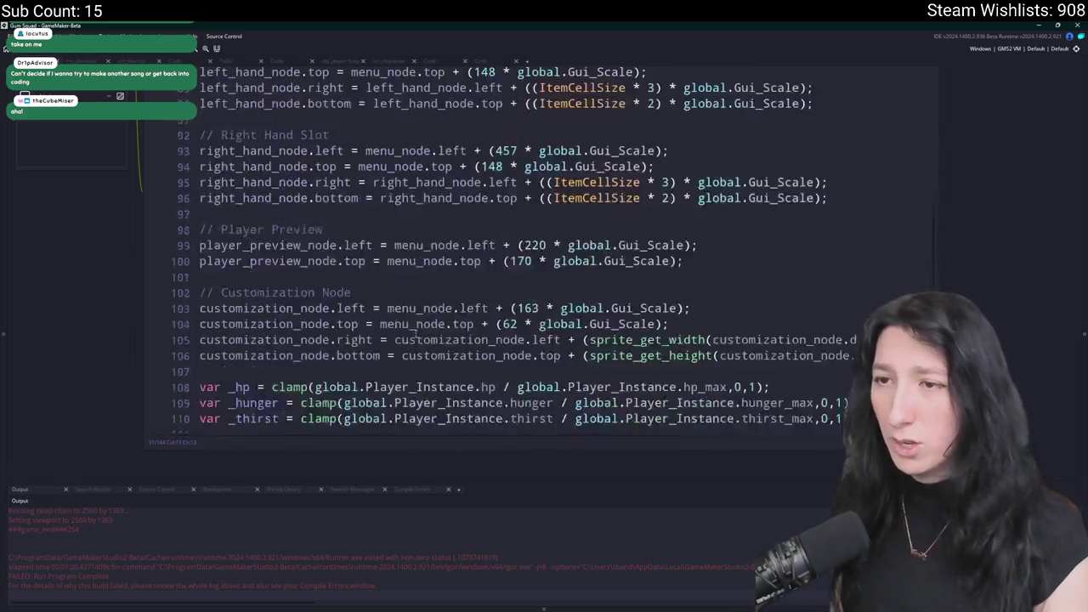
scroll(399, 185, "down", 3)
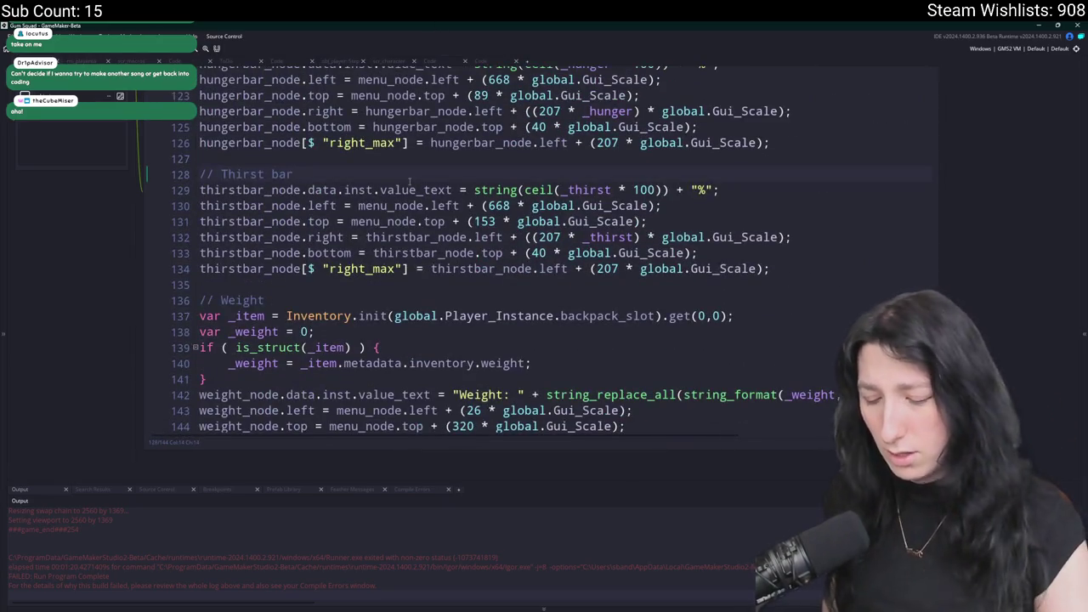
Widen the editor and select the weight formatting expression through its kg suffix.
left_click(223, 300)
scroll(459, 213, "down", 1)
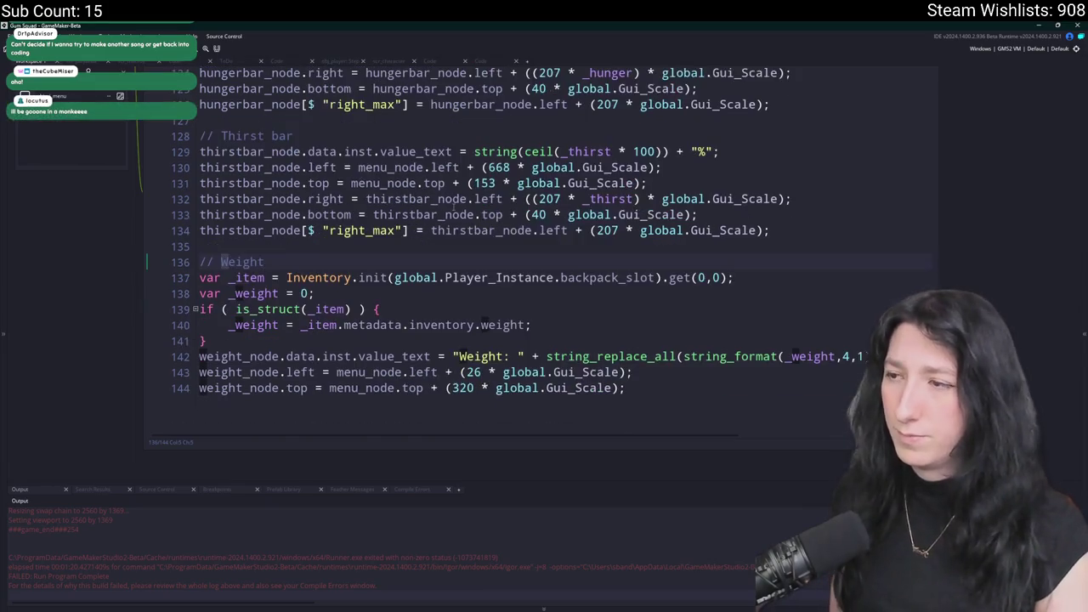
left_click(506, 245)
left_click(901, 361)
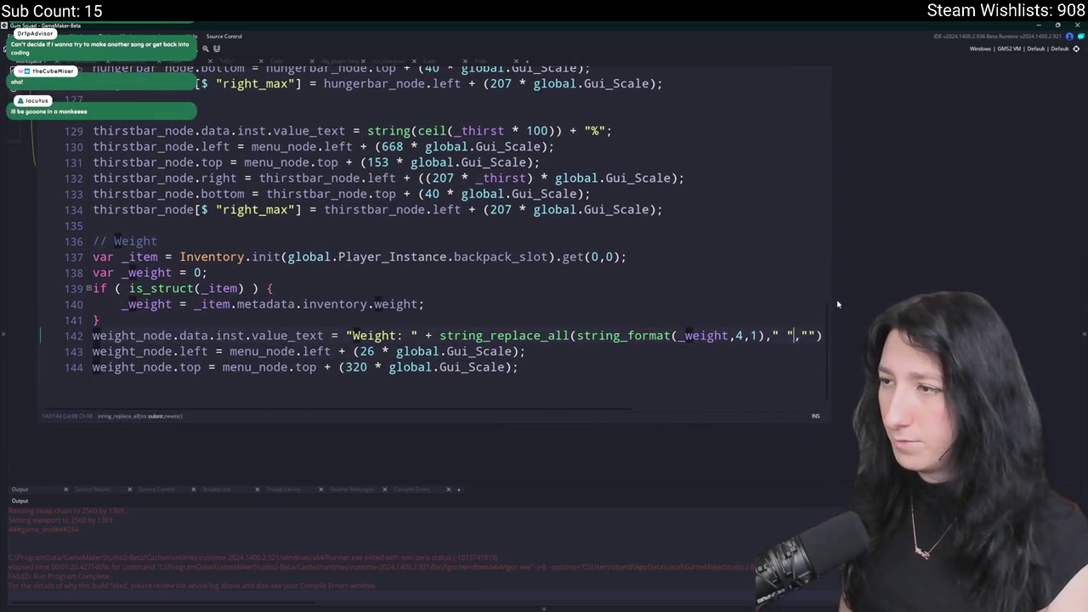
left_click_drag(835, 297, 997, 297)
double_click(808, 336)
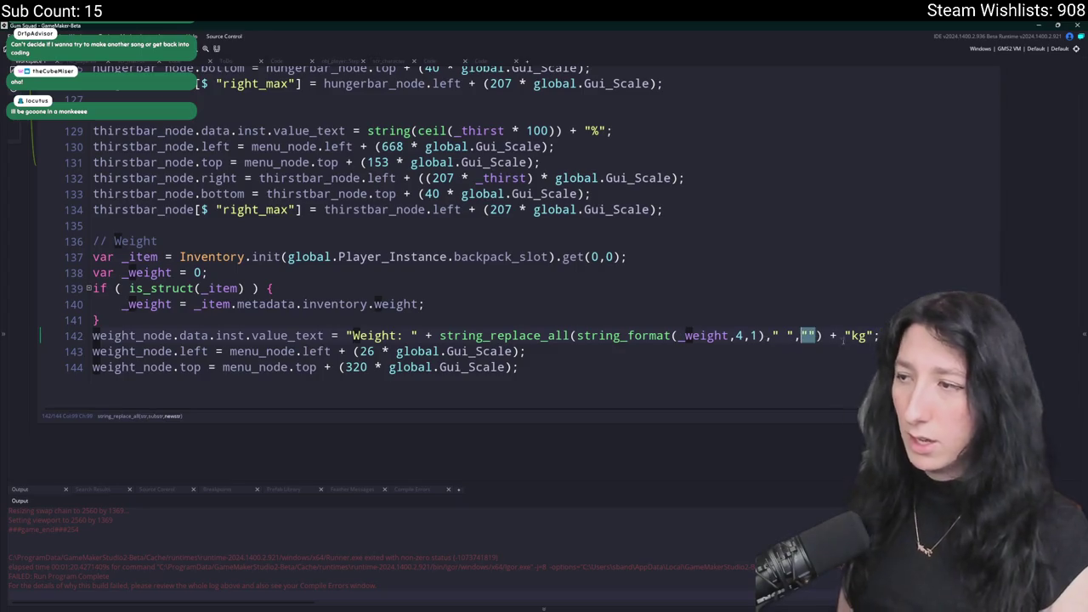
left_click_drag(822, 336, 439, 337)
left_click_drag(867, 336, 441, 341)
Add a var _weight_current line holding the pasted weight formatting expression.
left_click(459, 321)
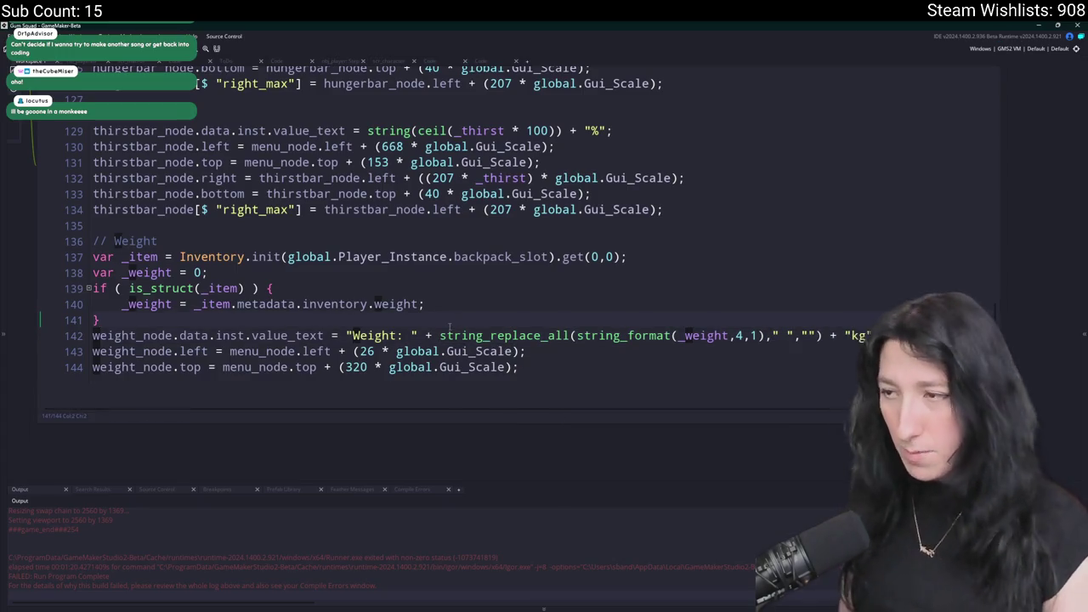
key("Return")
type("var _")
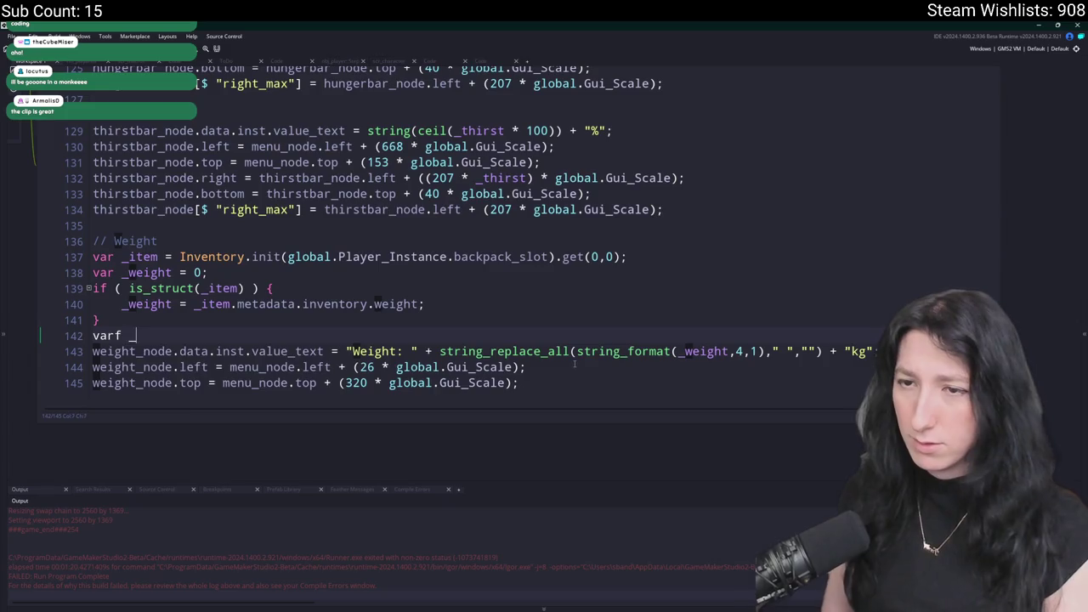
type("weight_curent")
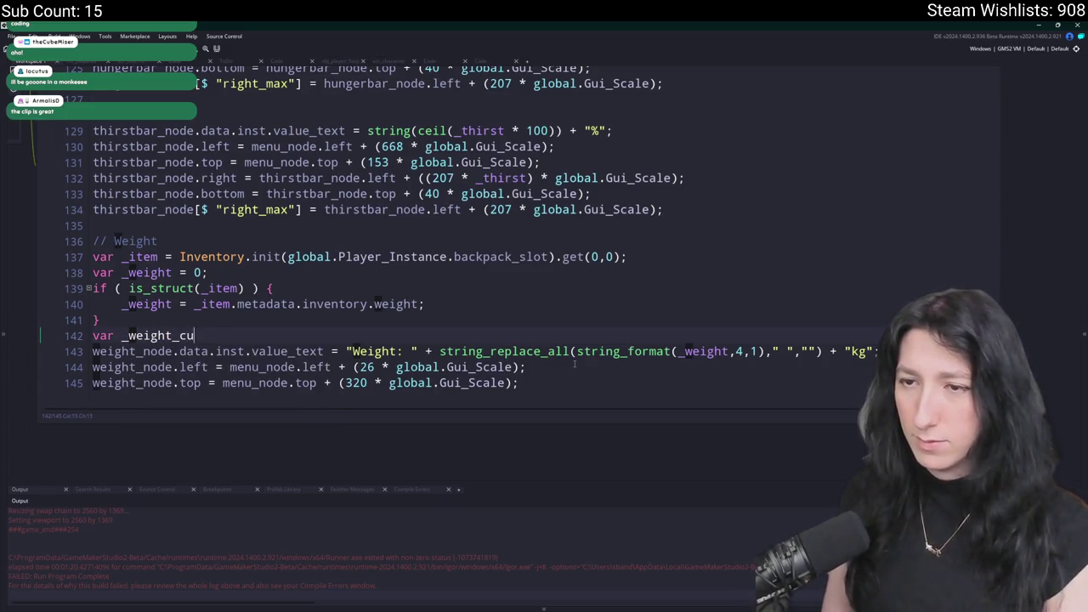
key("BackSpace")
key("BackSpace")
type("t =")
type("string_replace_all(string_format(_weight,4,1),\" \",\"\") + \"kg\"")
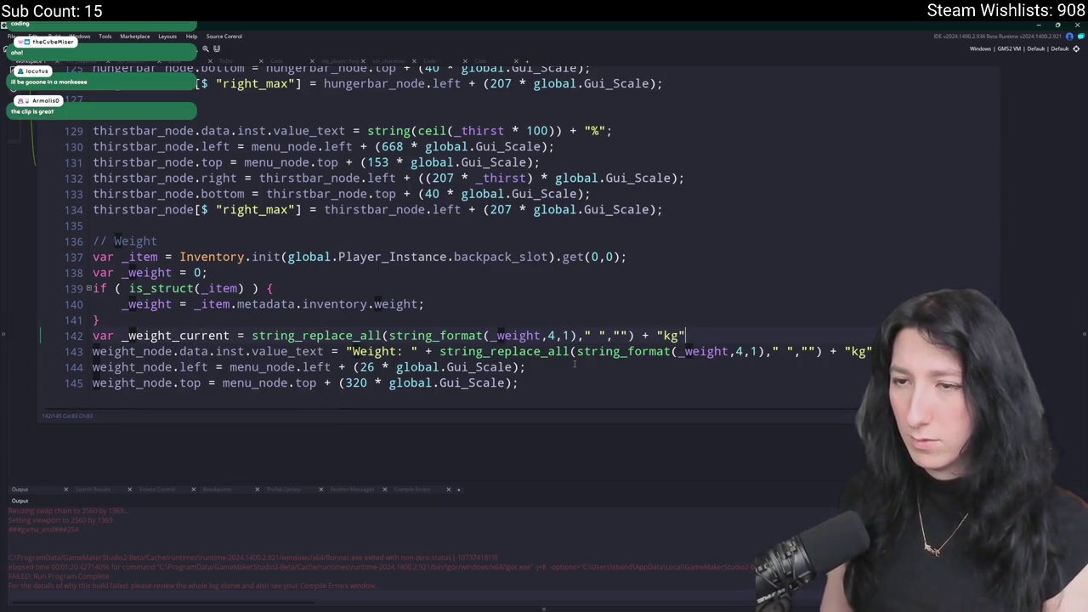
key("Home")
key("Return")
Rewrite the label as _weight_current + " / " + string(_weight_limit).
double_click(134, 351)
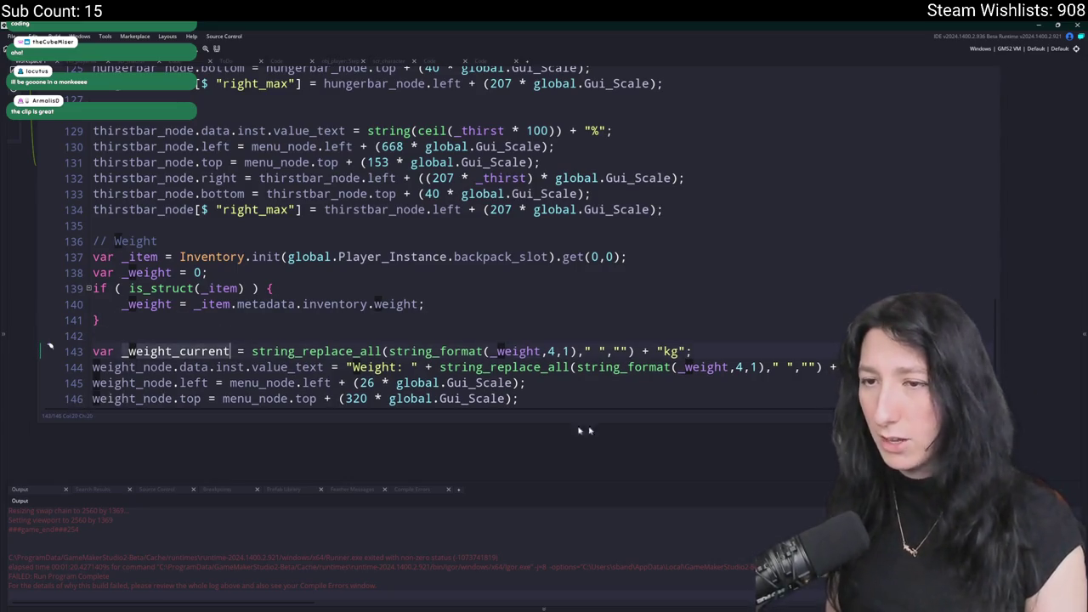
left_click(493, 367)
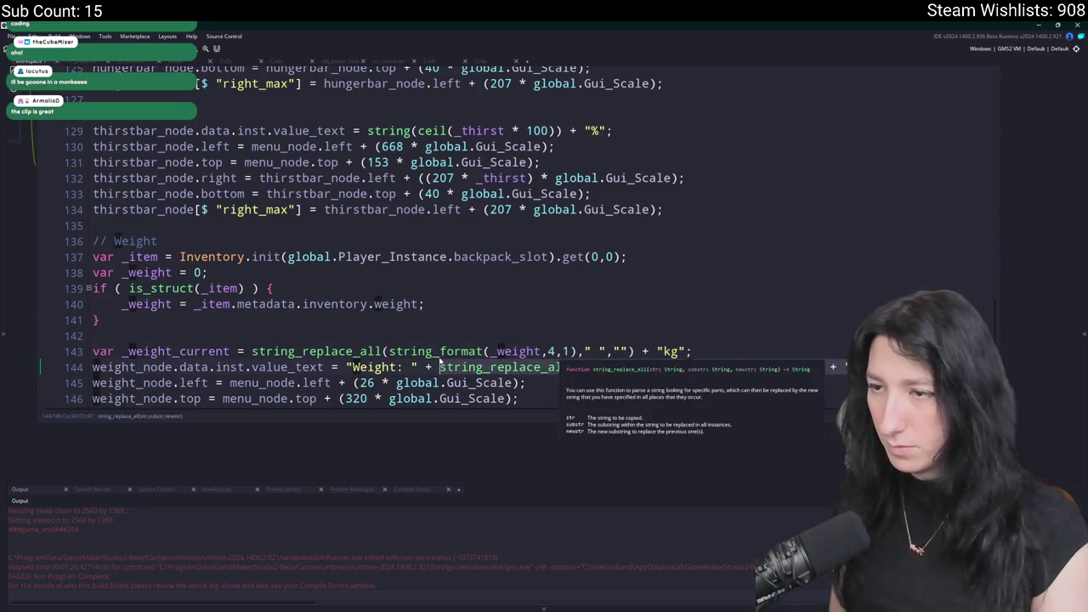
double_click(176, 351)
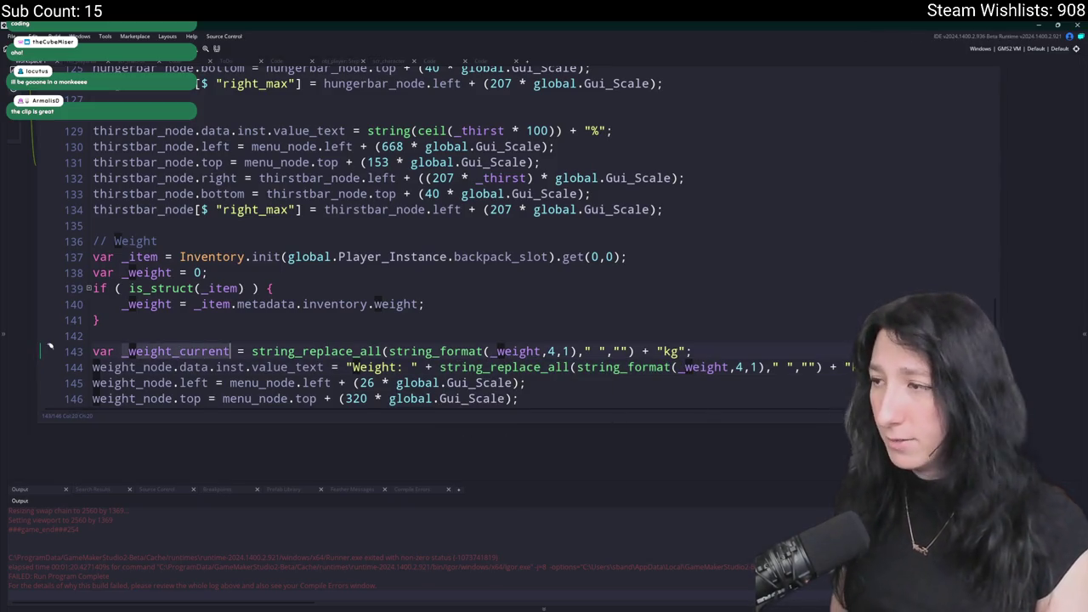
key("Down")
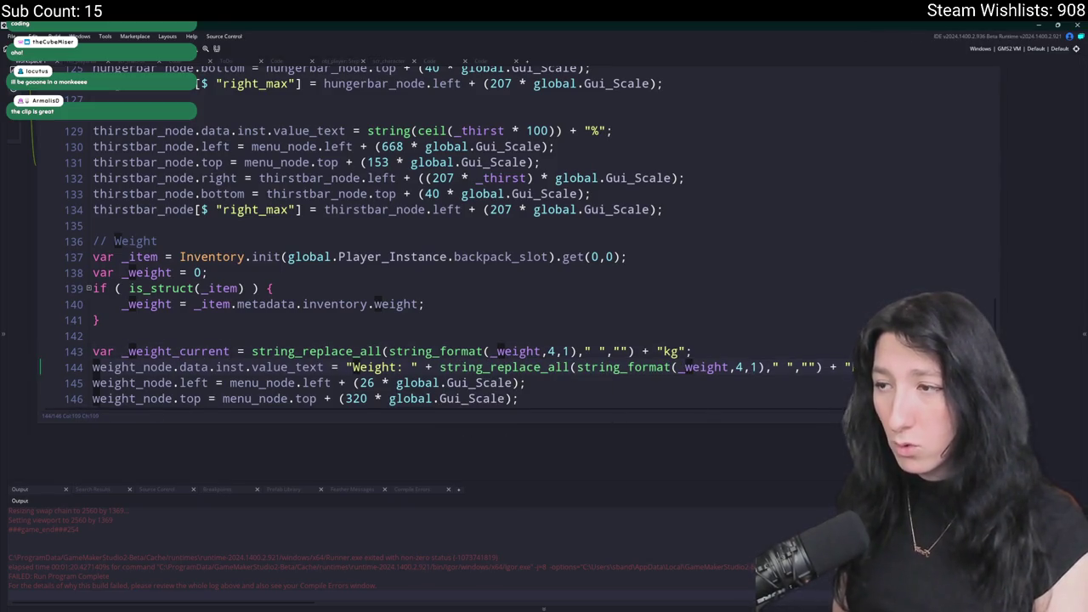
scroll(863, 408, "down", 3)
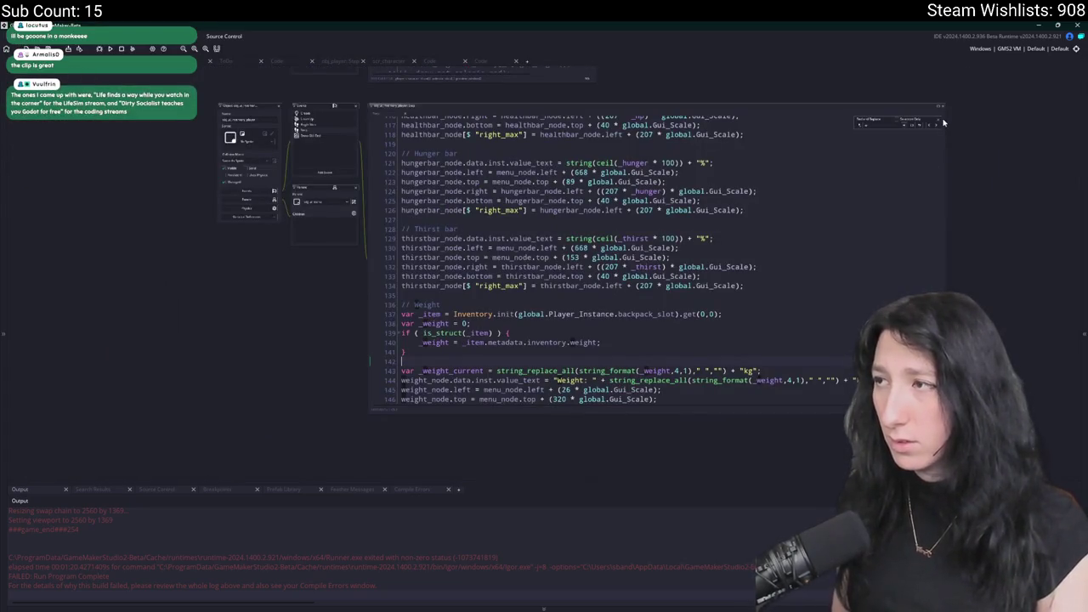
left_click(941, 108)
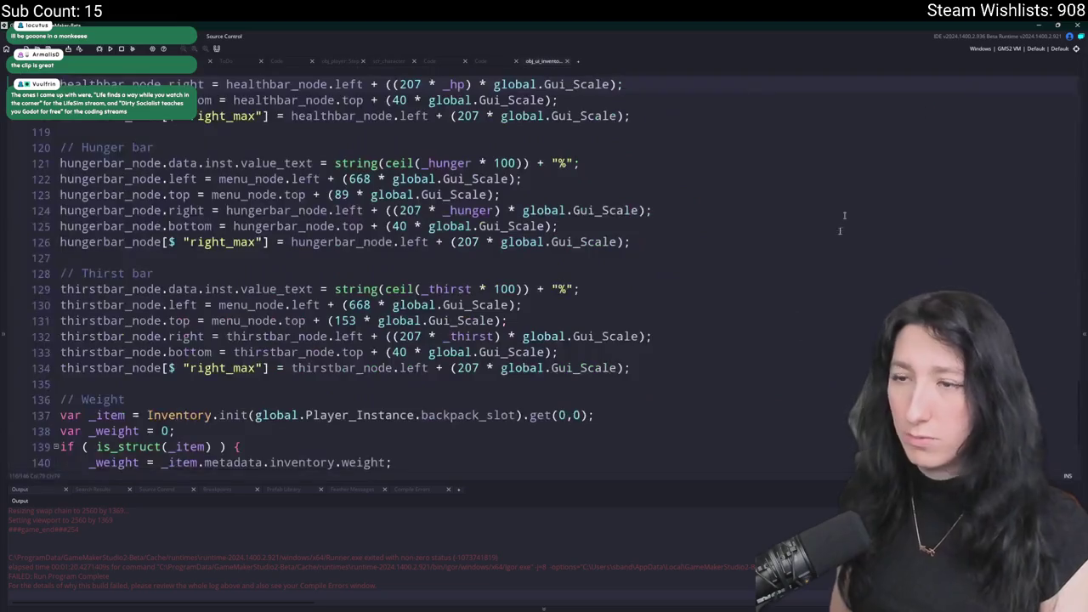
left_click_drag(838, 401, 408, 401)
type("_weight_current + \"/ \"")
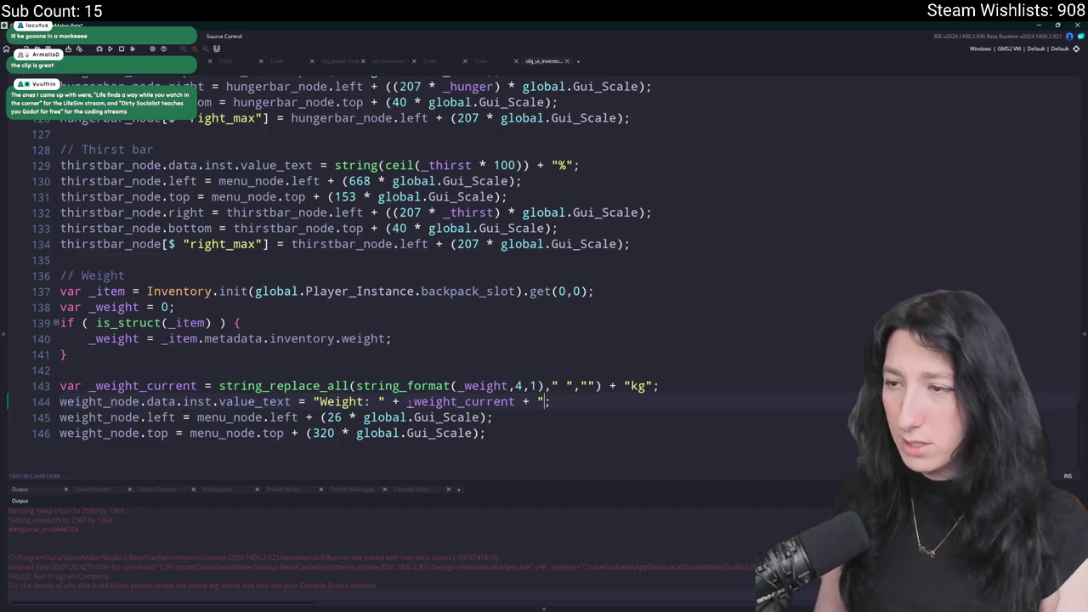
key("BackSpace")
key("BackSpace")
key("BackSpace")
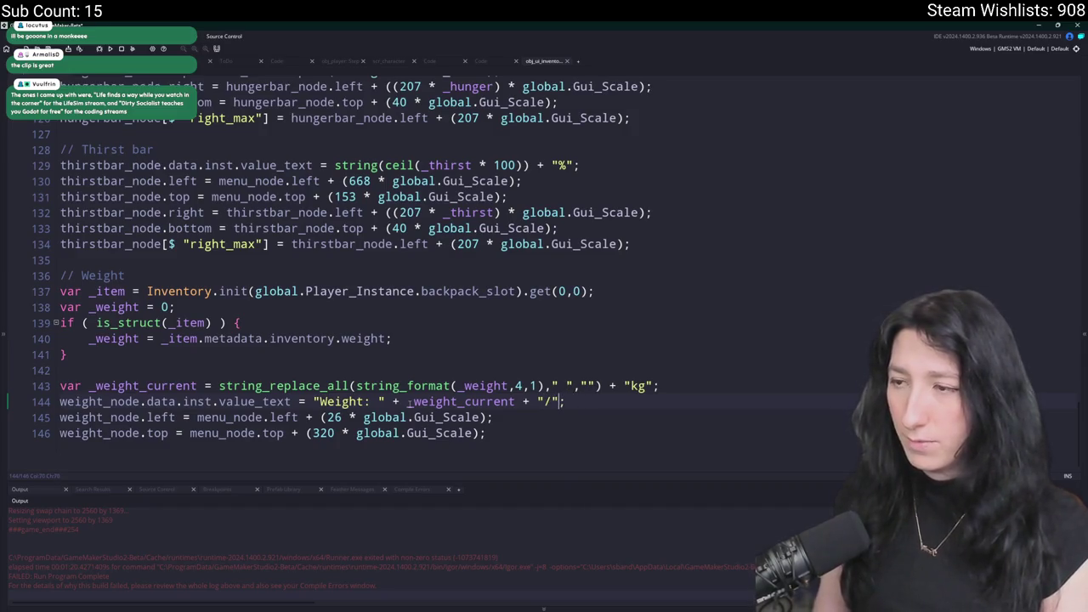
type("/ \" + string(weight")
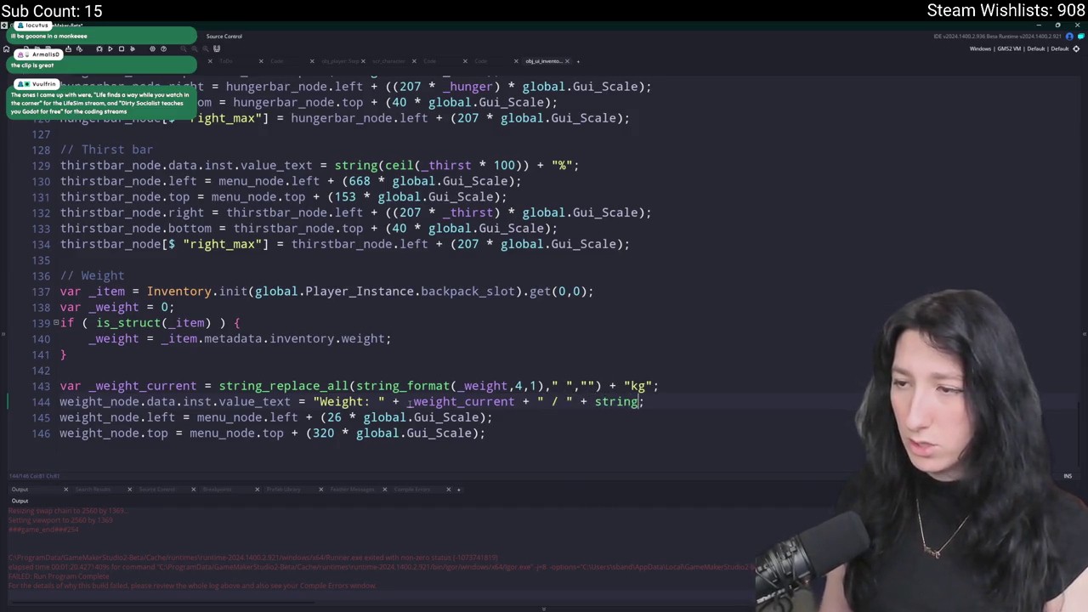
key("BackSpace")
key("BackSpace")
key("BackSpace")
type("_weight_lim")
type("it)")
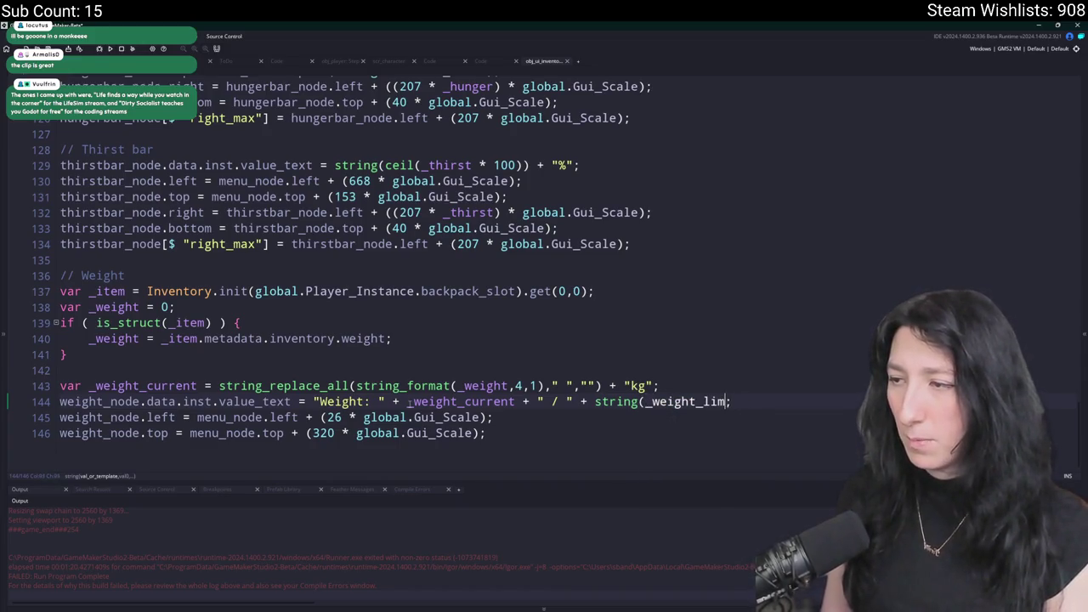
Duplicate the formatting line as _weight_limit and declare a _weight_limit variable.
key("Up")
key("ctrl+d")
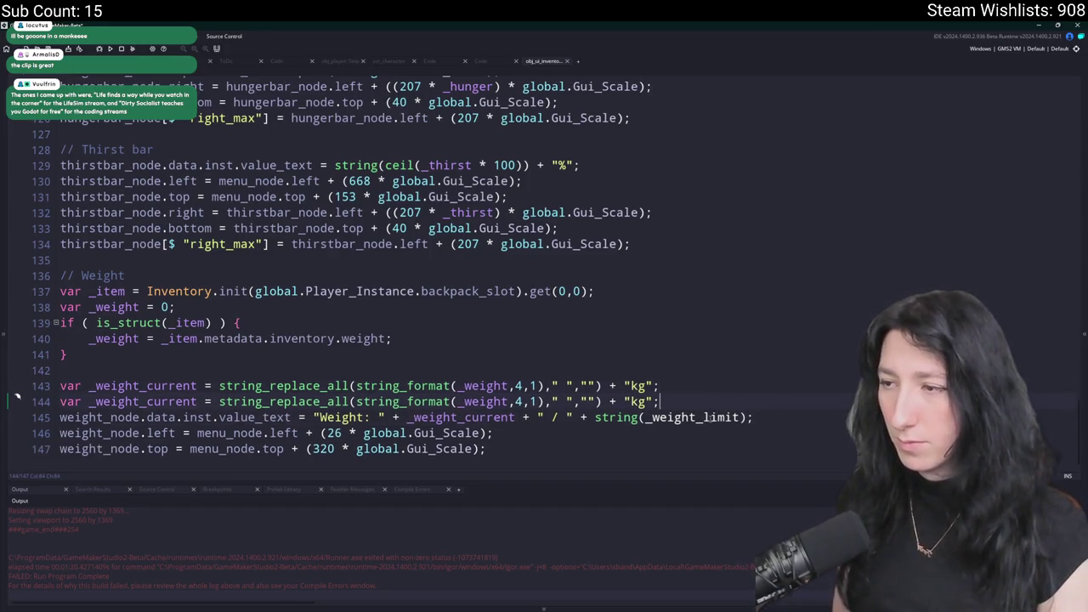
left_click(142, 416)
double_click(142, 401)
type("_weight_limit")
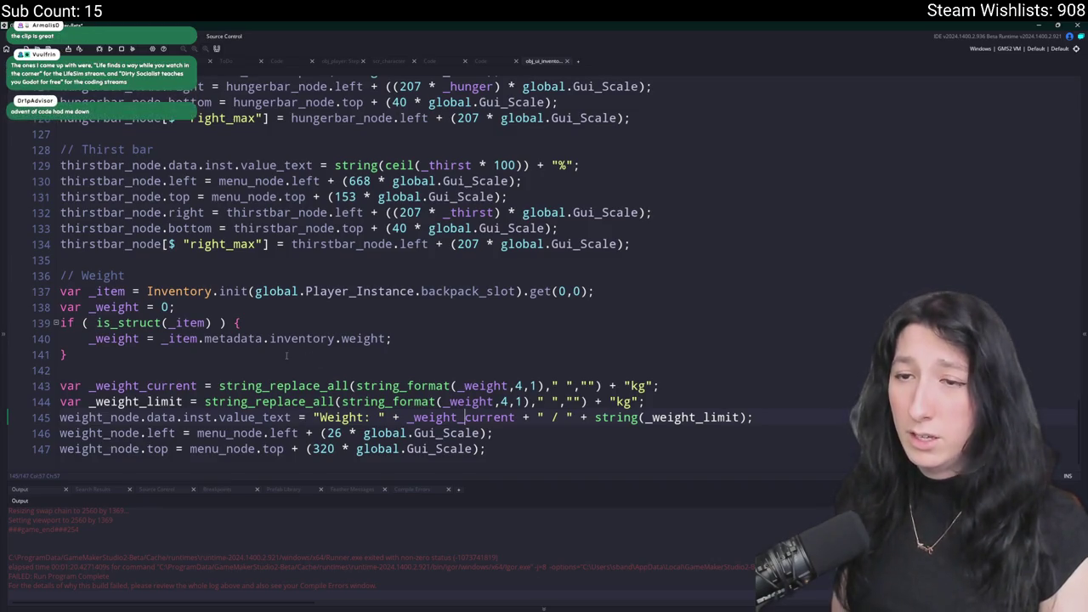
double_click(188, 338)
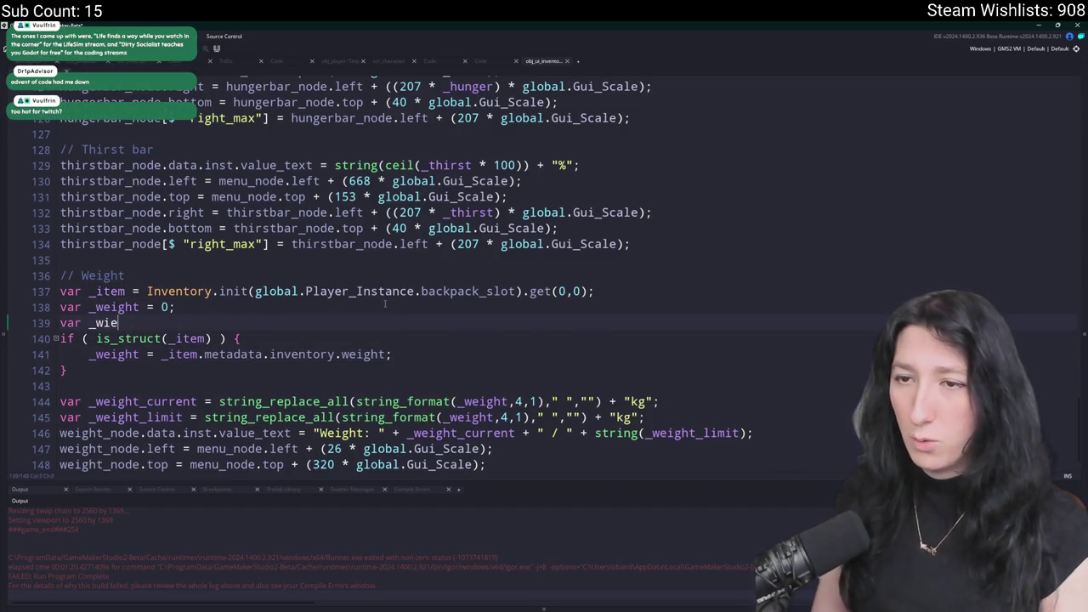
key("BackSpace")
type("eight_limii")
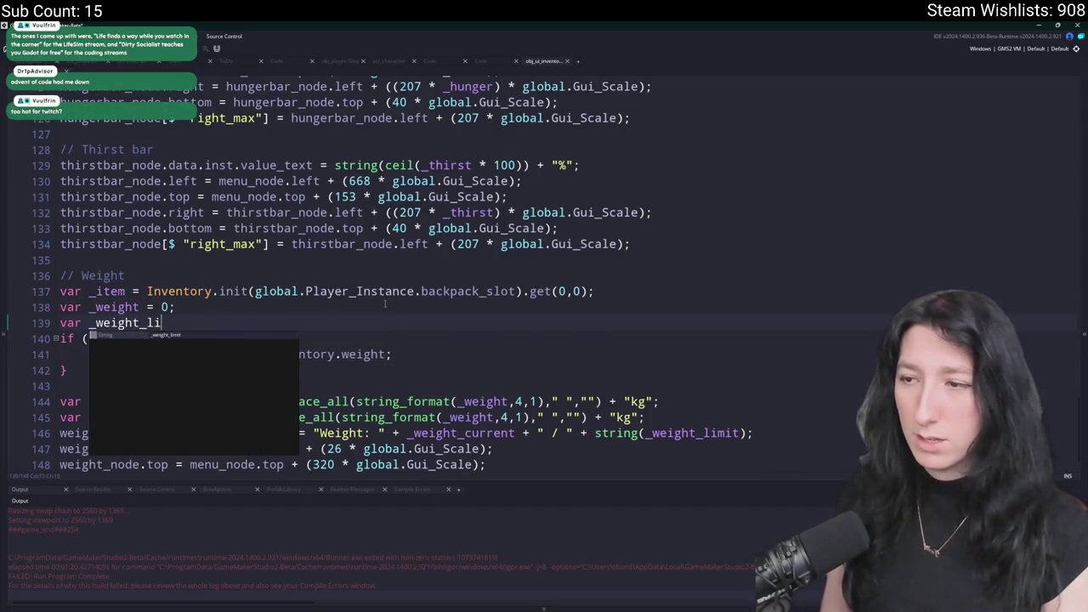
key("BackSpace")
type("t = 0;")
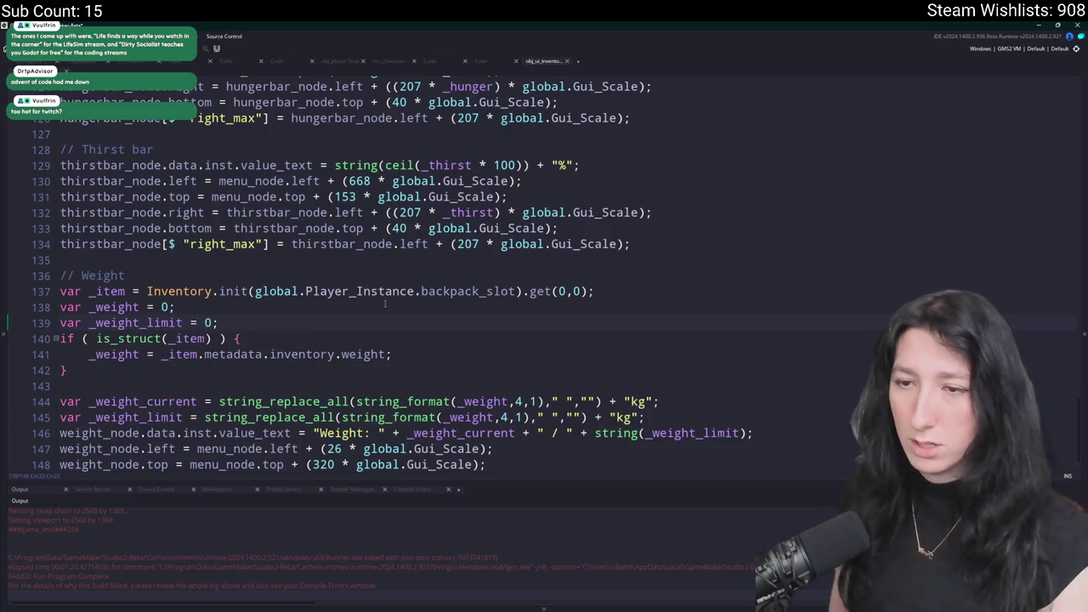
Rename the formatted strings to _weight_str and _weight_limit_str and use both in the label.
left_click(185, 418)
type("_cur")
key("BackSpace")
key("BackSpace")
key("BackSpace")
type("str")
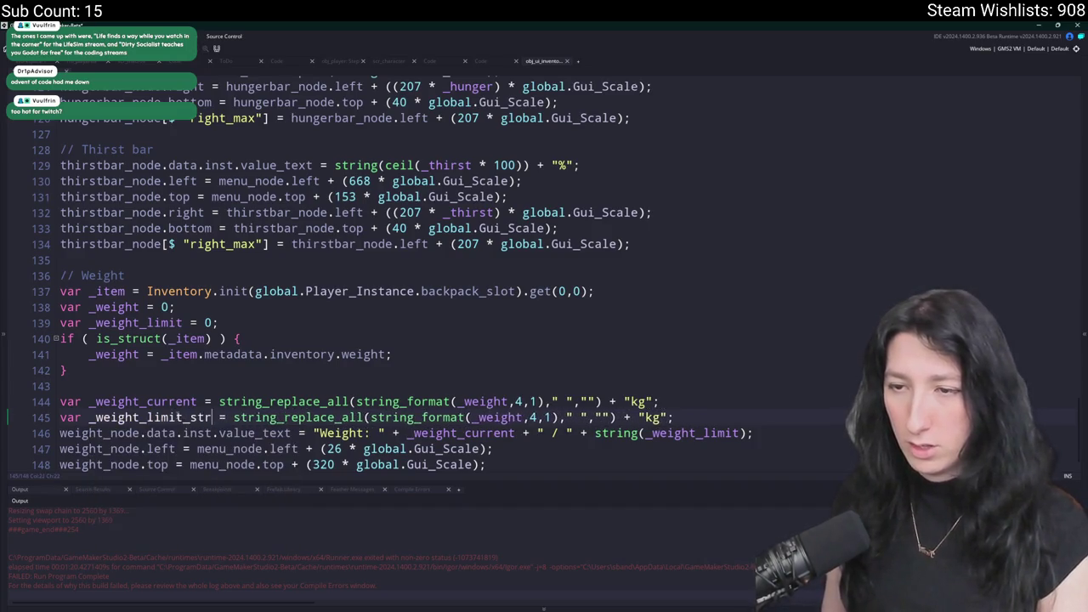
type("_str")
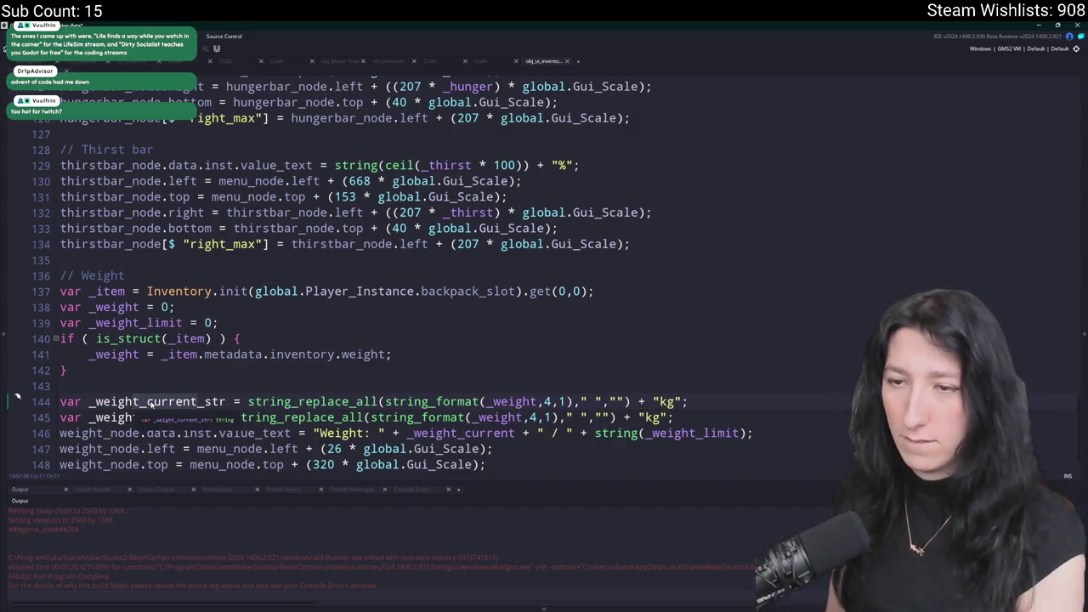
key("Left")
key("Left")
key("Left")
key("BackSpace")
key("BackSpace")
key("BackSpace")
double_click(451, 433)
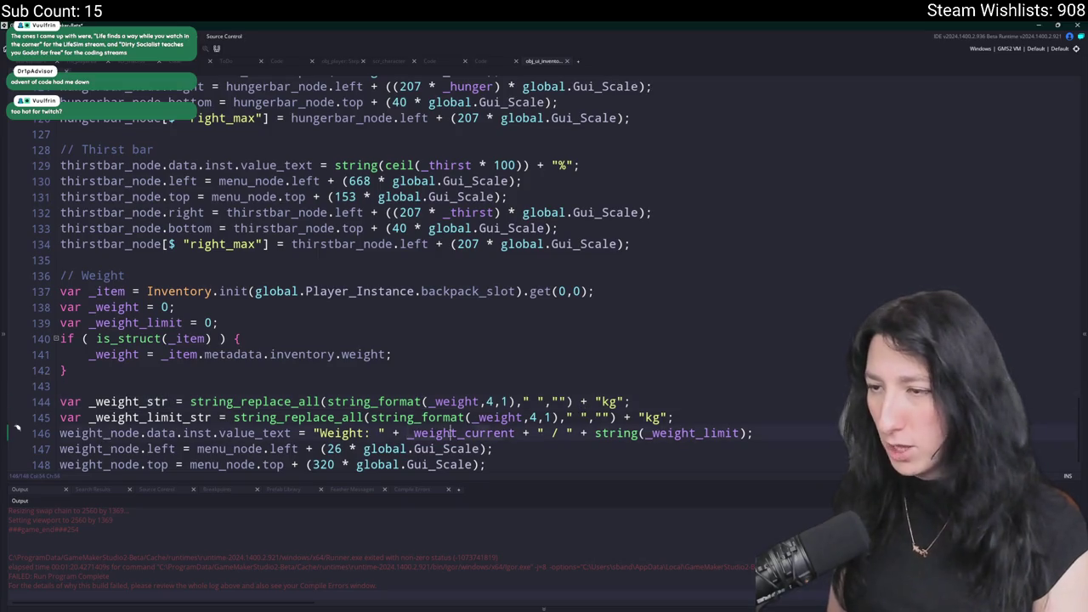
type("_weight_str")
double_click(140, 417)
key("ctrl+c")
double_click(636, 433)
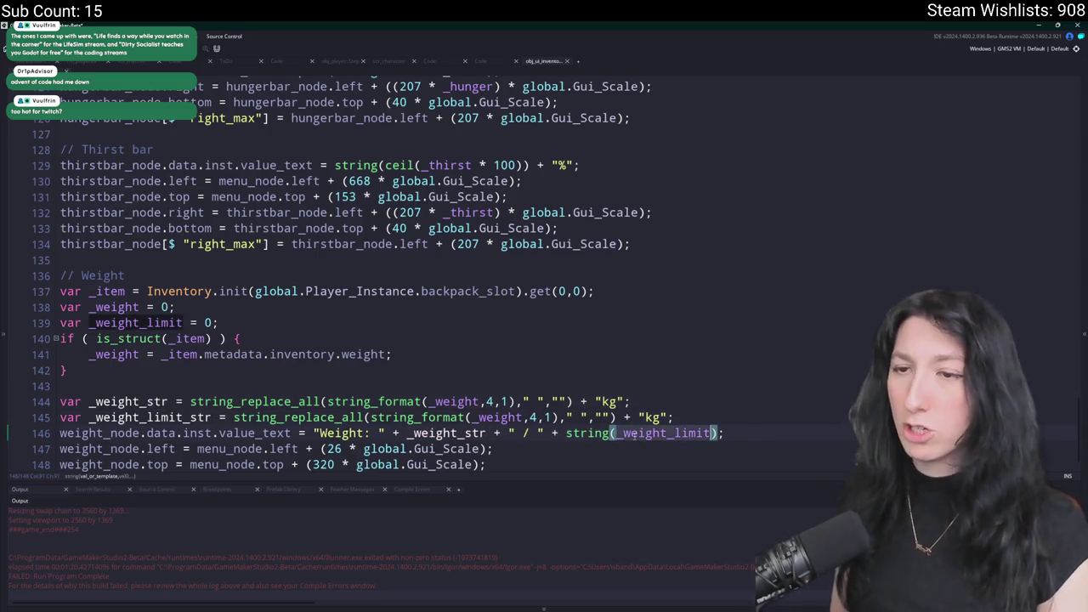
key("ctrl+v")
Duplicate the weight assignment line so _weight_limit is read from item metadata.
left_click(444, 361)
key("ctrl+d")
left_click(184, 370)
double_click(128, 323)
key("ctrl+c")
double_click(115, 370)
key("ctrl+v")
left_click_drag(245, 371, 535, 371)
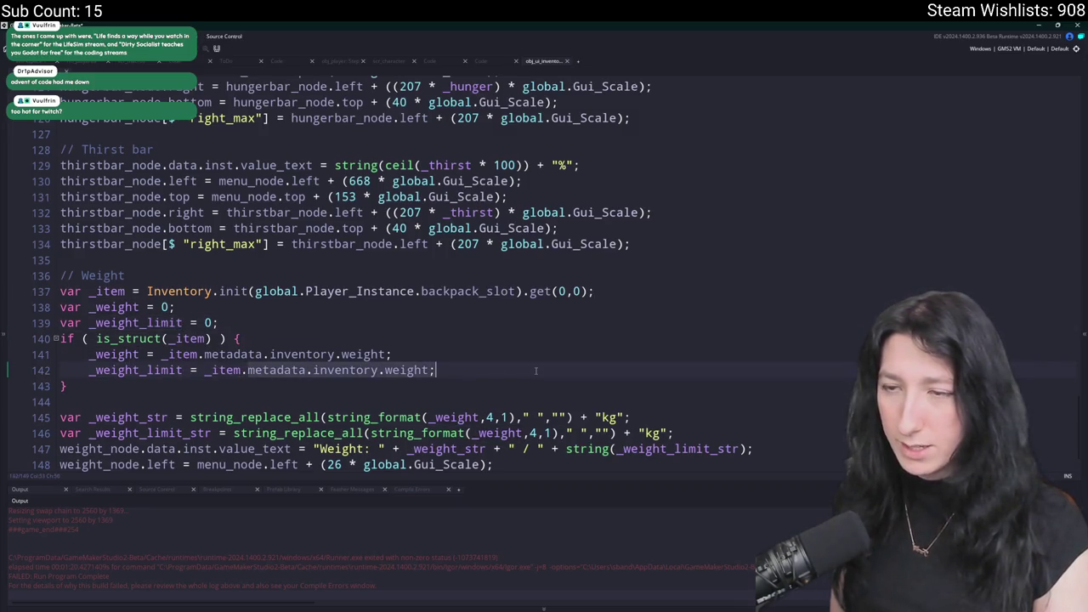
Assign _weight_limit from data.weight_limit and look up the backpack's weight_limit in scr_items.
type("data.weight_limit")
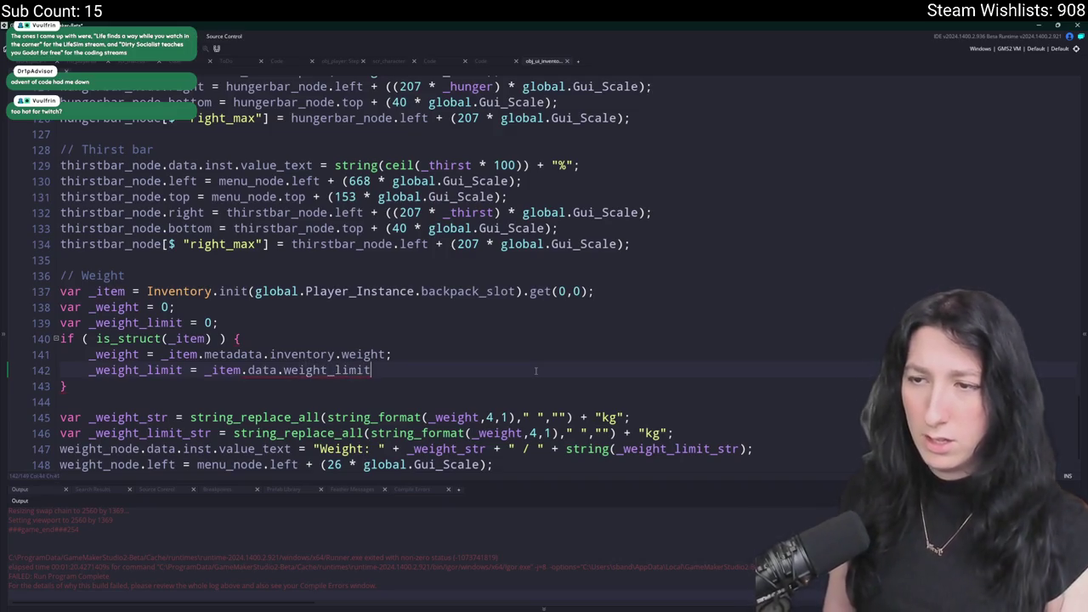
key("ctrl+t")
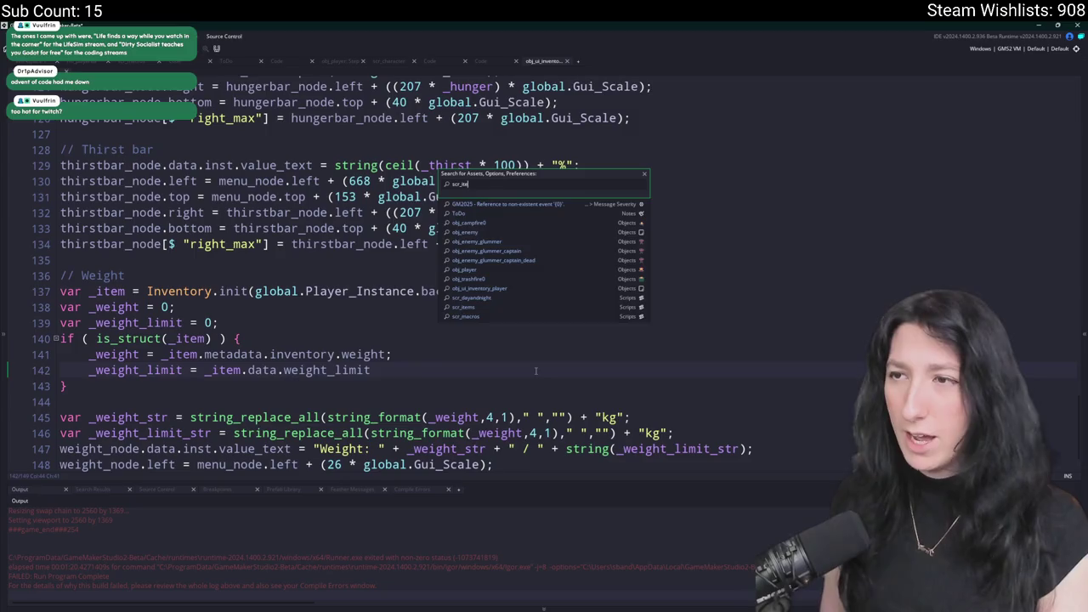
type("r_items")
key("Return")
key("ctrl+f")
type("backpac")
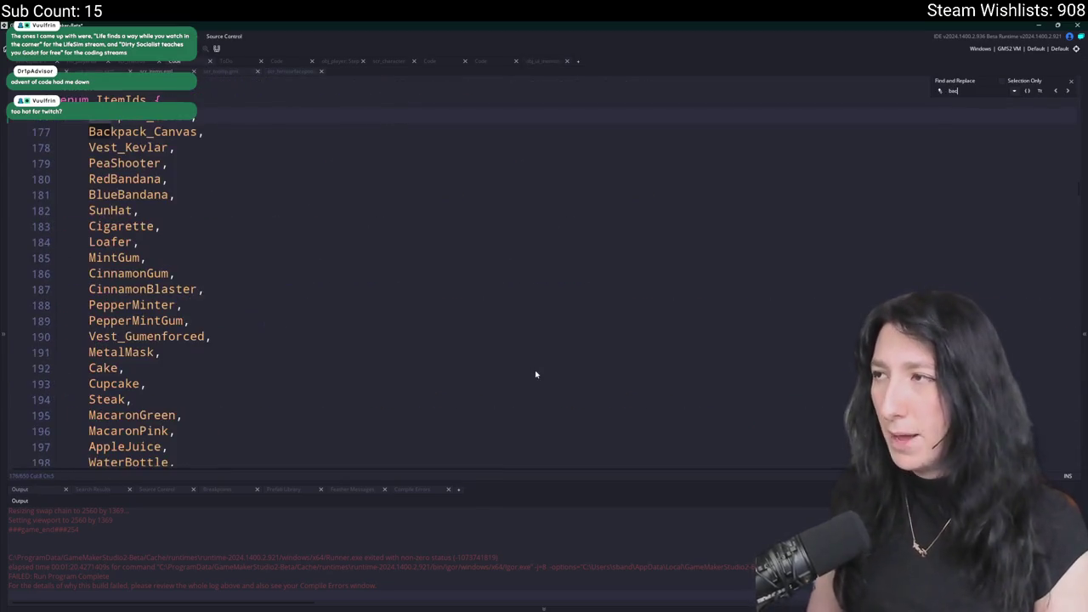
left_click(1055, 91)
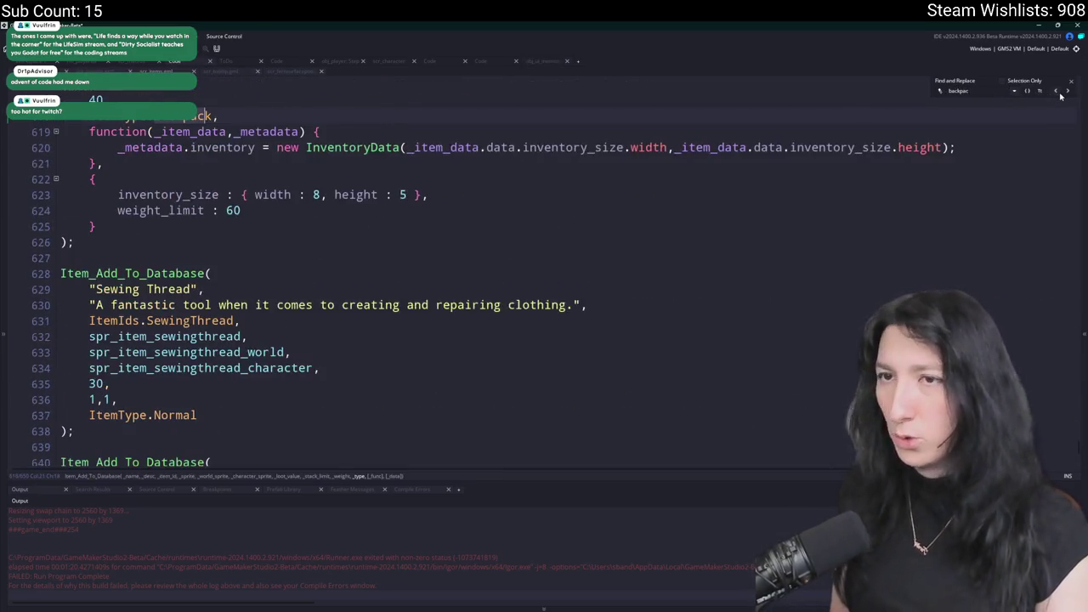
double_click(162, 210)
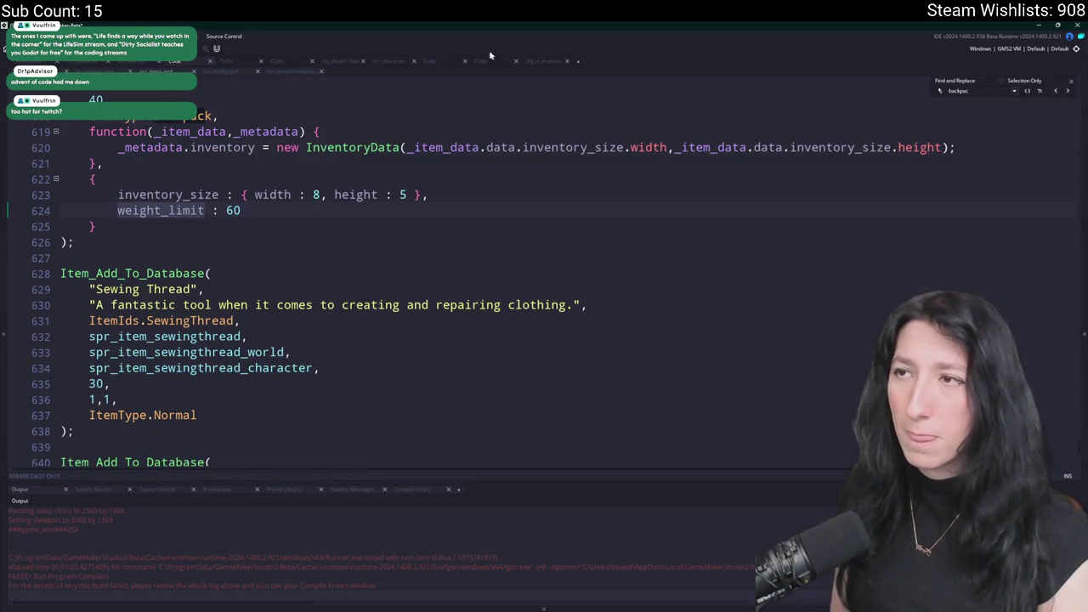
Add the missing ';' on line 142, format _weight_limit on line 146, and run the game.
left_click(537, 63)
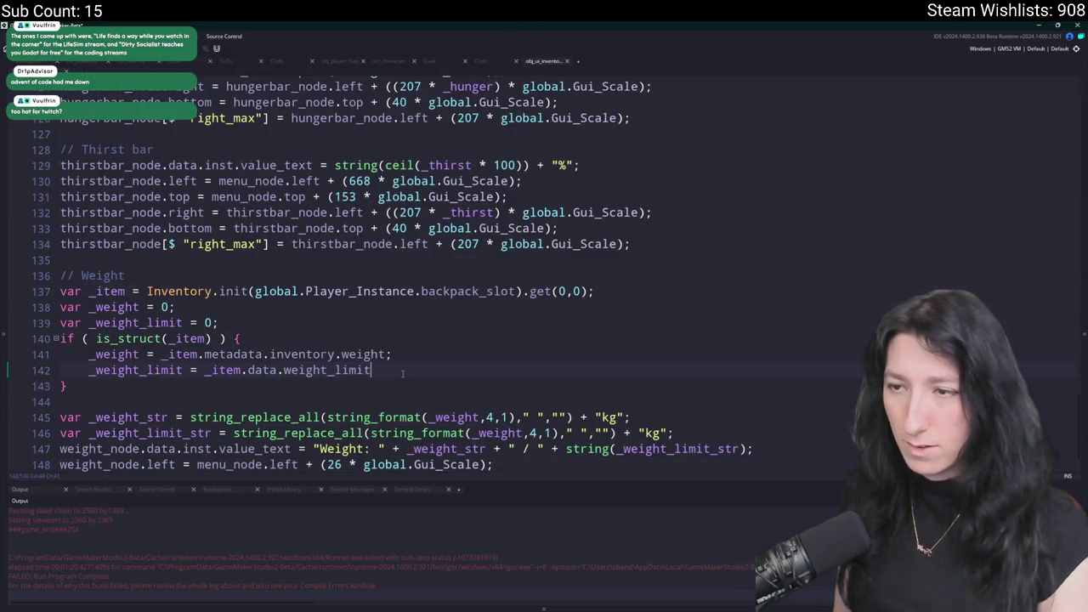
type(";")
scroll(261, 396, "down", 1)
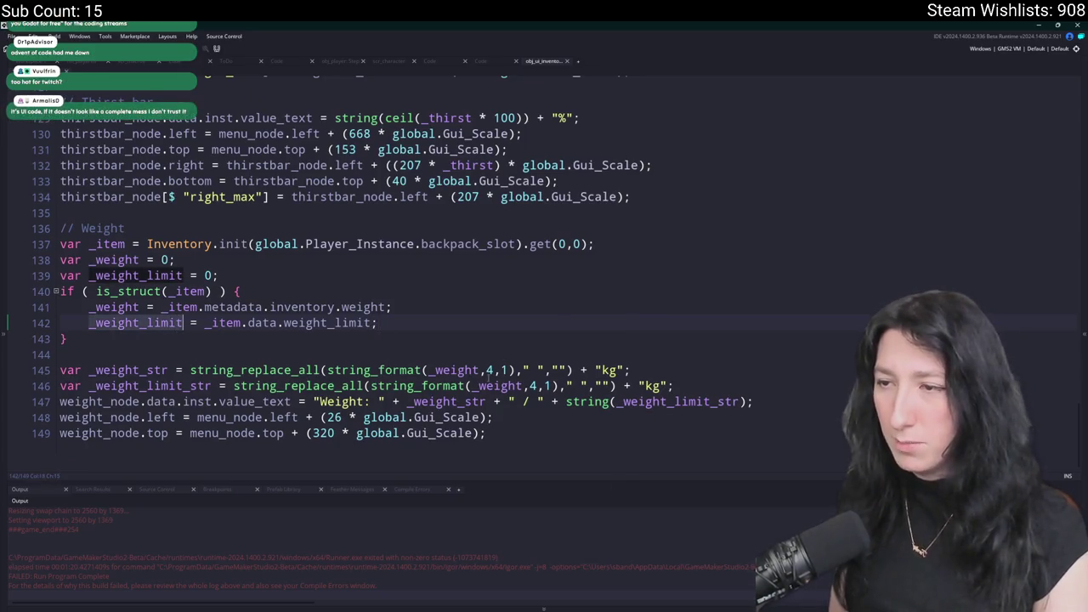
left_click(523, 386)
type("_limit")
left_click(817, 401)
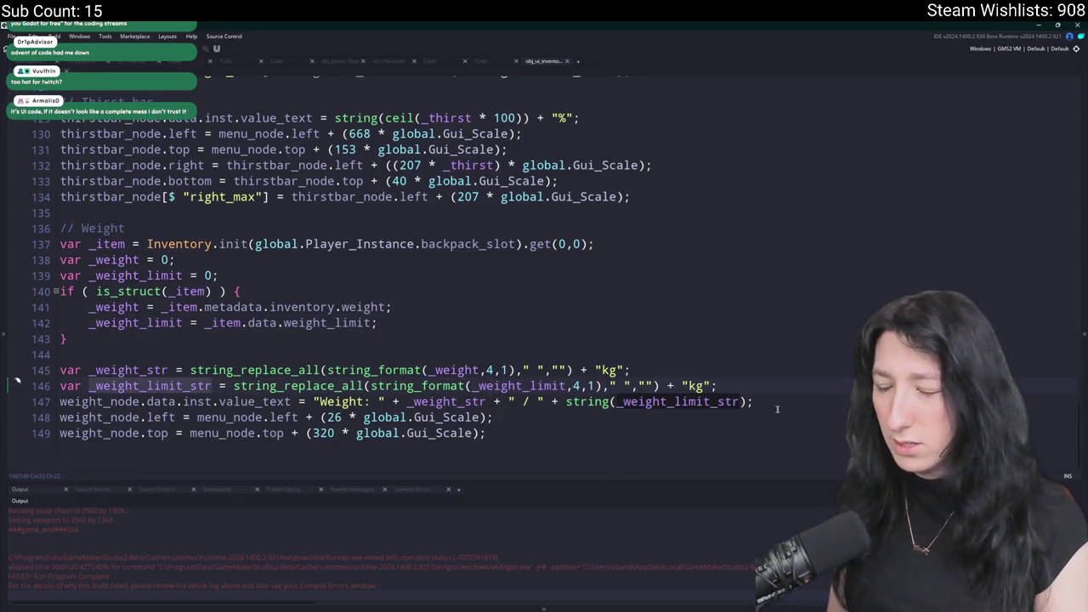
key("F5")
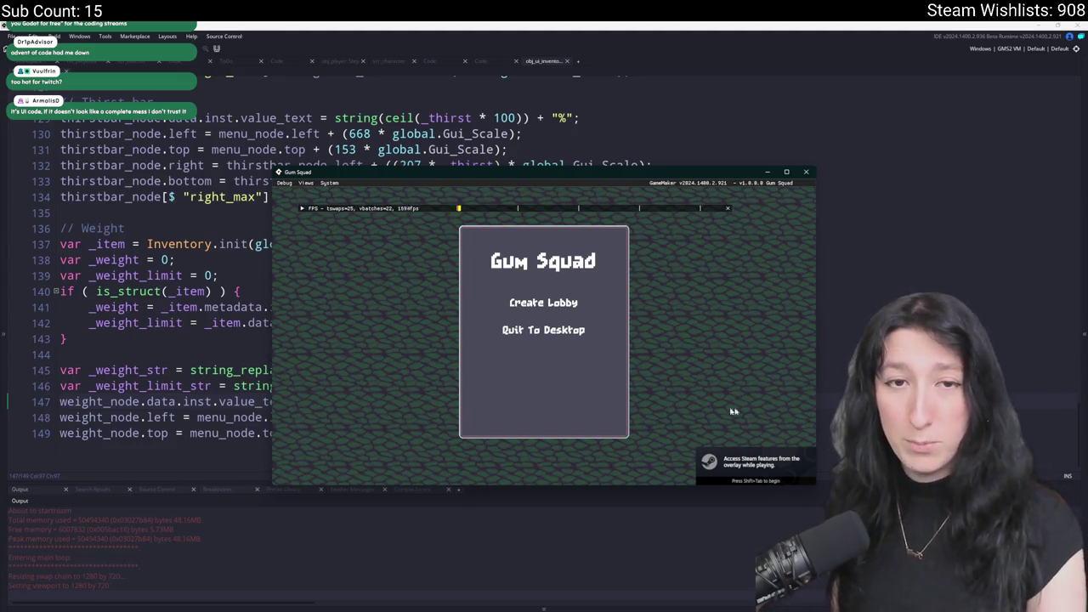
Create a lobby, move the character until the 'data not set' crash, and abort it.
left_click(565, 302)
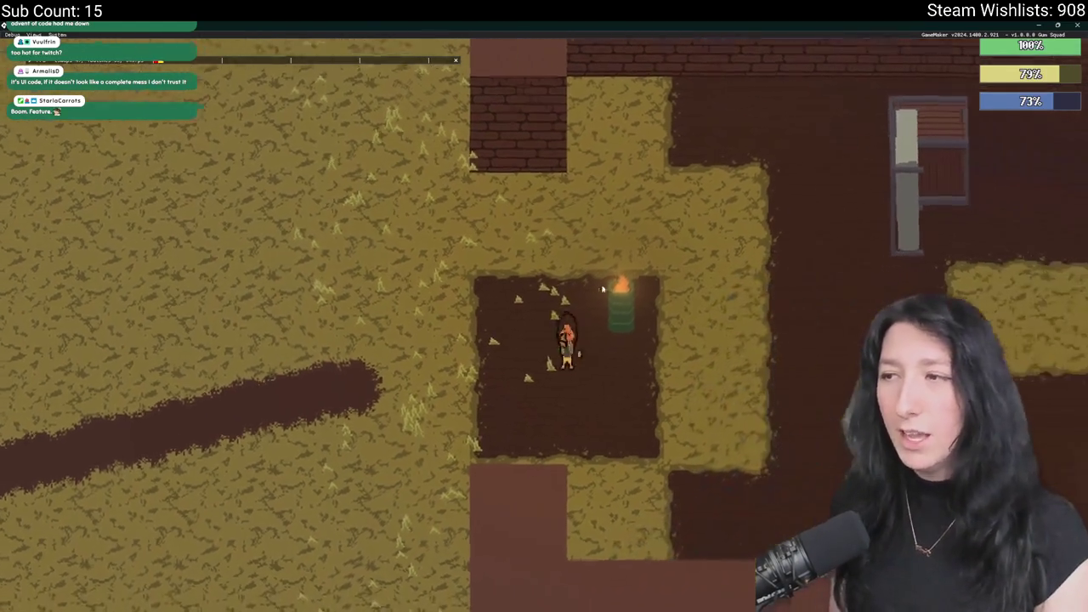
key("d")
key("d")
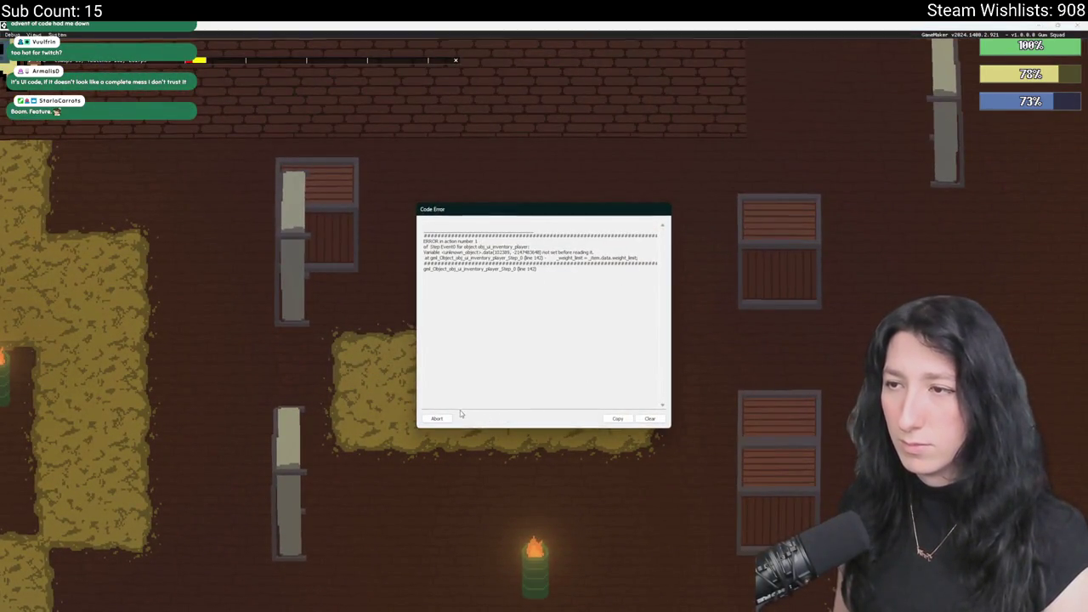
left_click(439, 418)
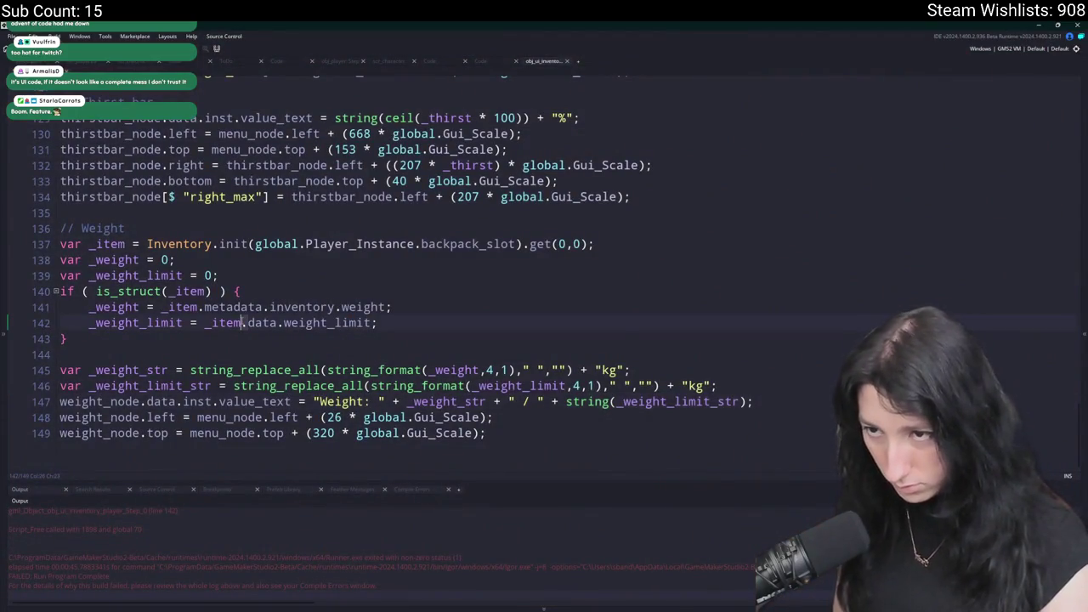
Change line 142 to read item_get_data(_item.item_id).weight_limit.
left_click(234, 323)
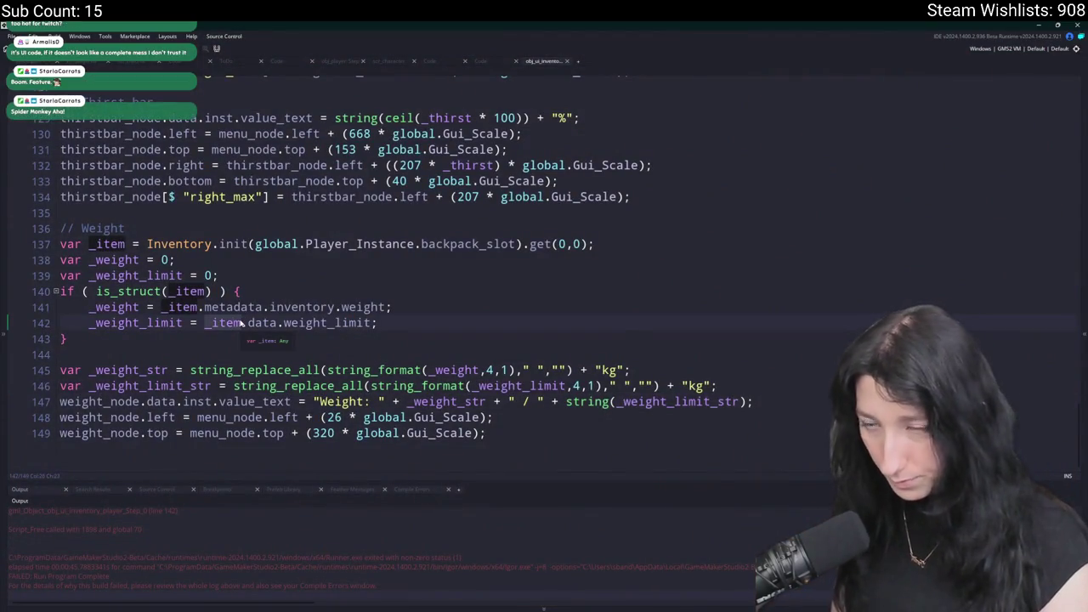
key("ctrl+Left")
type("item_get")
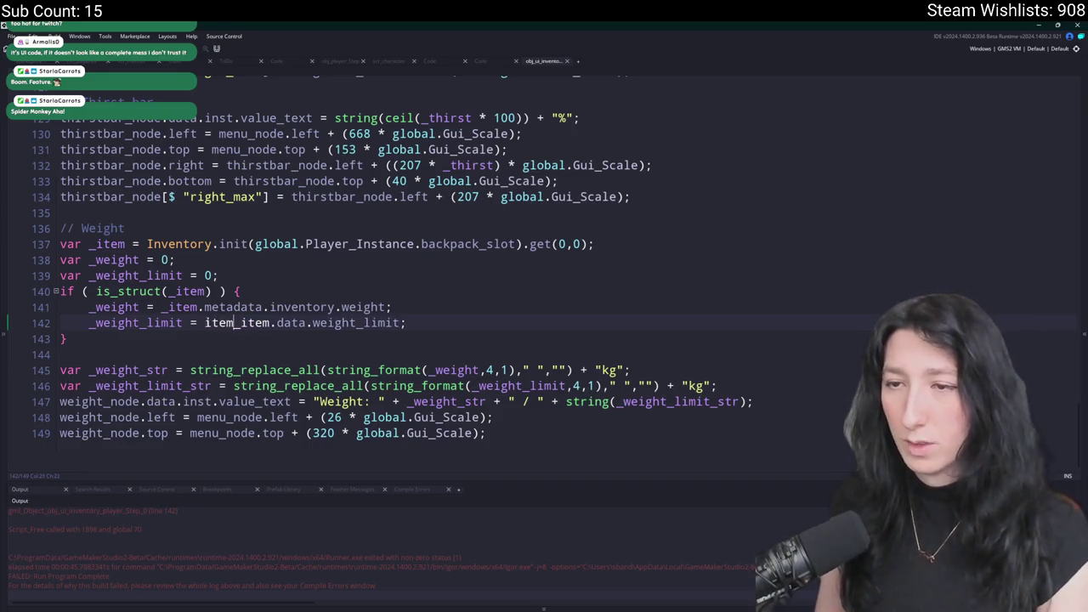
type("_data(")
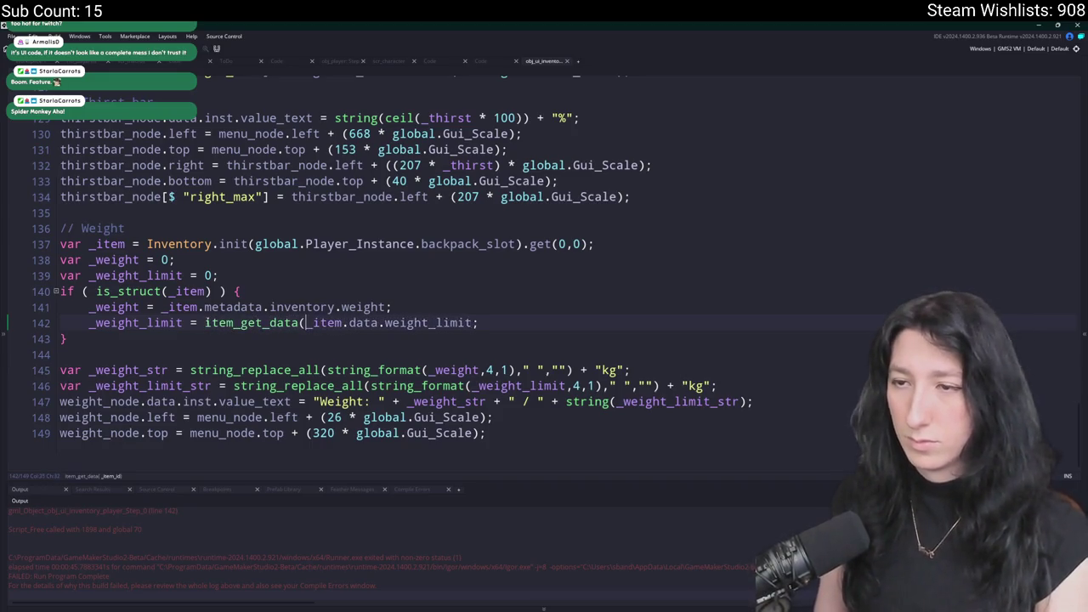
key("BackSpace")
key("BackSpace")
key("BackSpace")
key("Delete")
type("item_id)")
Run the game, create a lobby, check the inventory weight, and return to the editor.
key("F5")
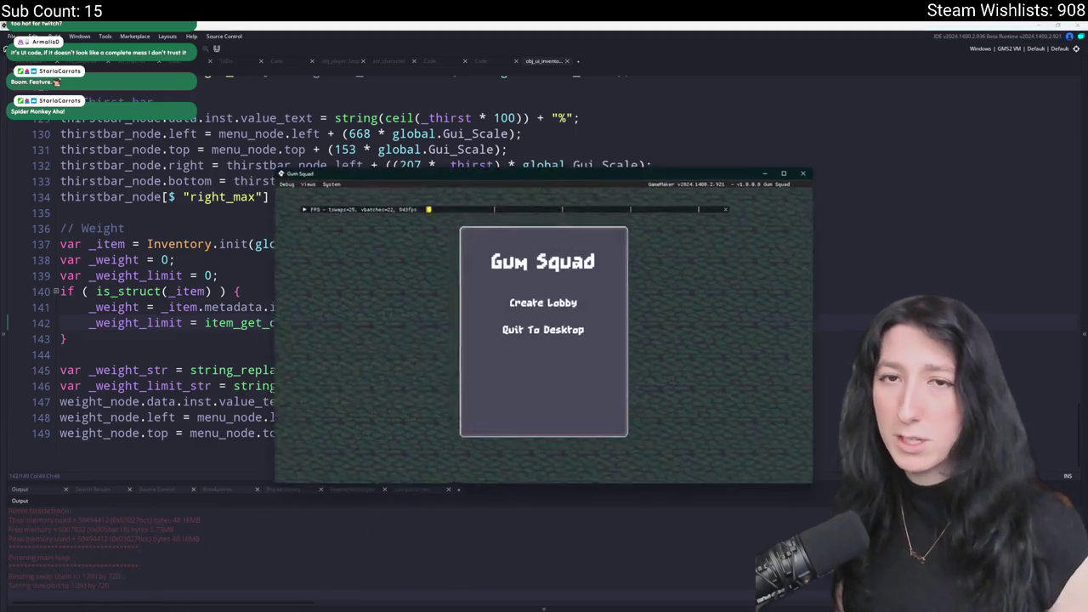
left_click(502, 233)
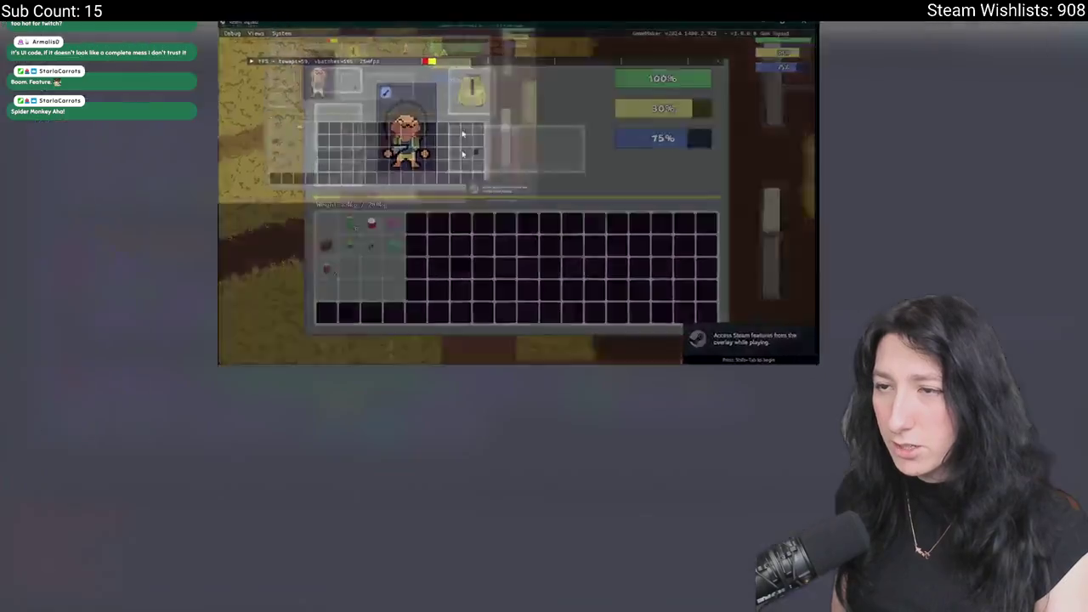
mouse_move(377, 380)
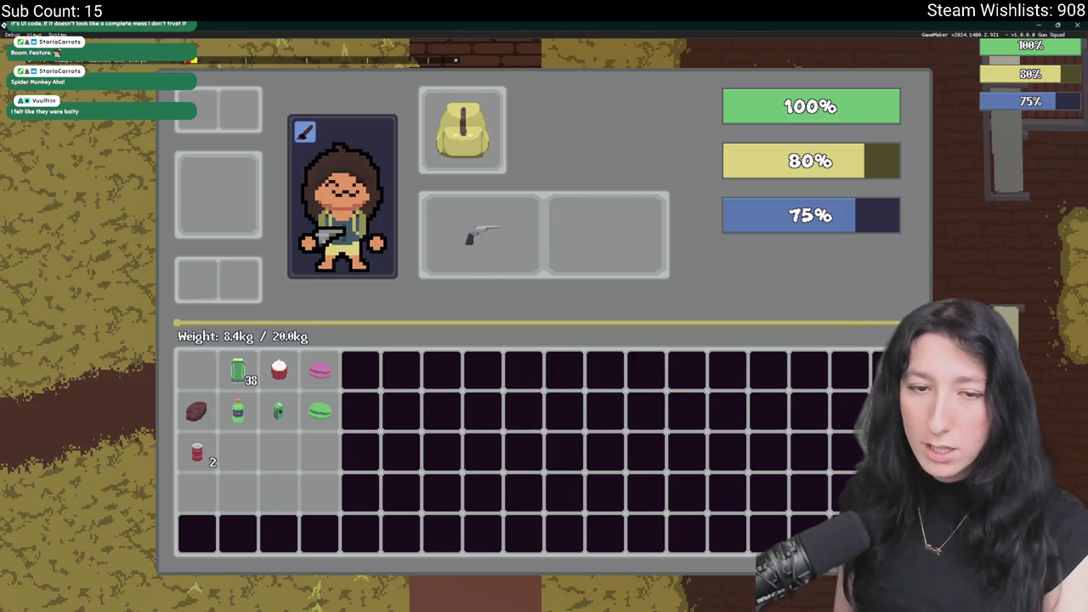
key("alt+Tab")
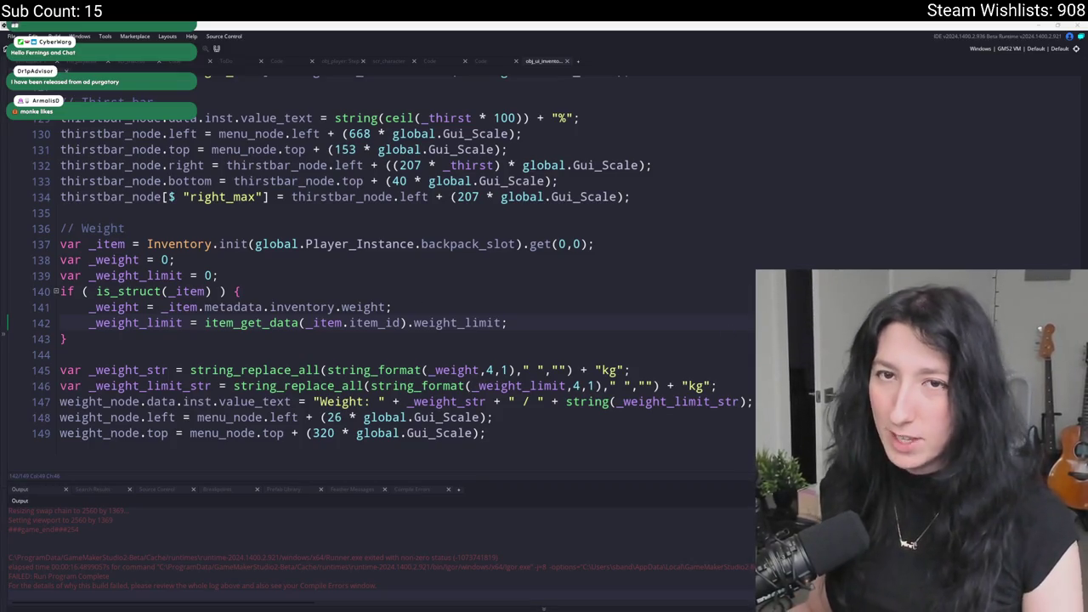
Place the caret on line 138 of the inventory weight code.
left_click(618, 253)
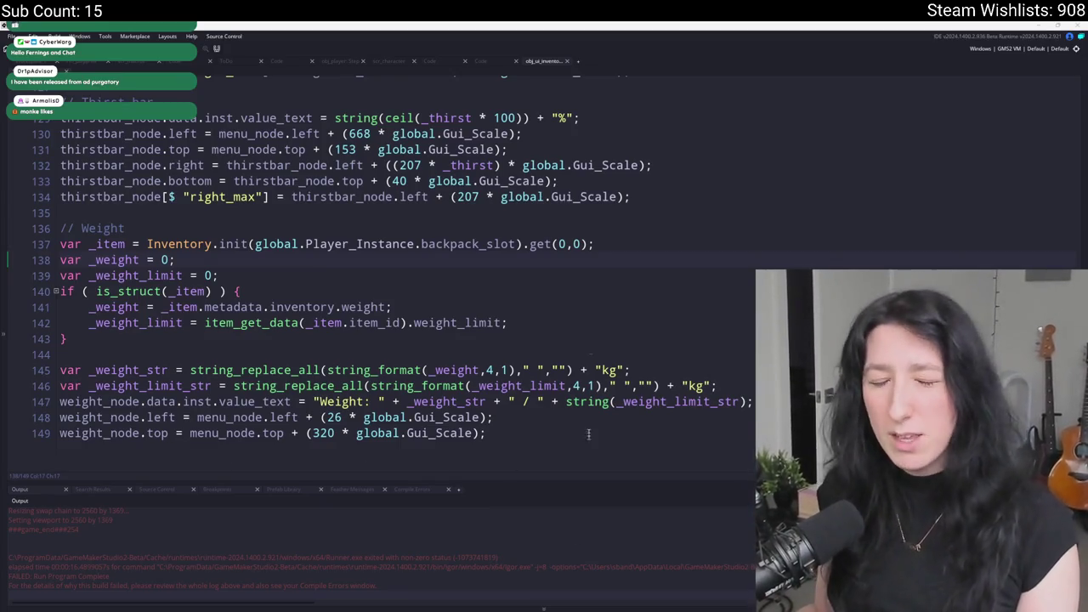
Search for 'todo' in the asset search and open the ToDo note.
left_click(538, 356)
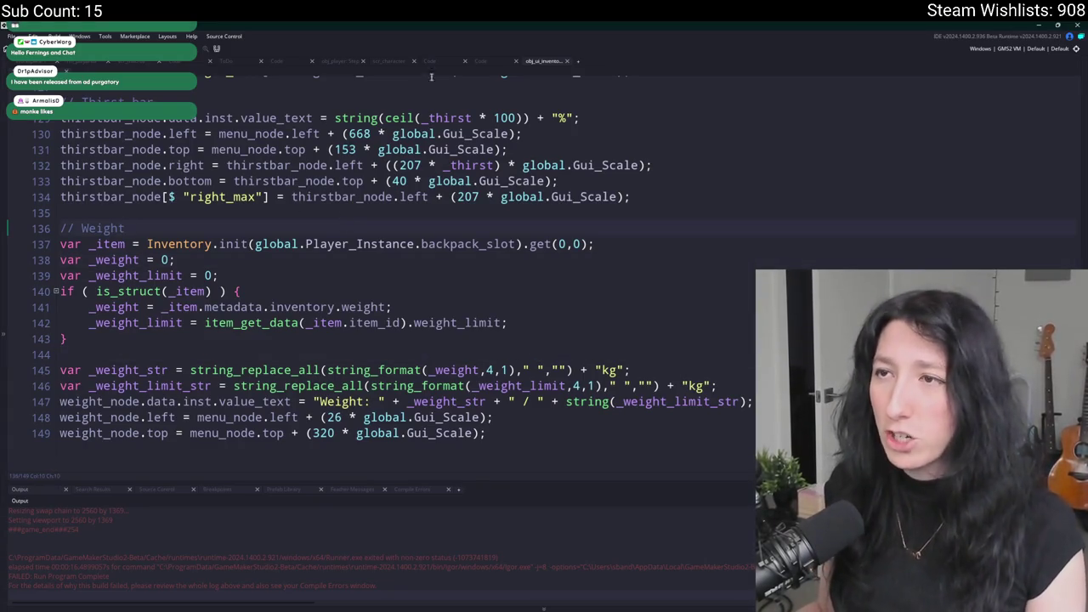
key("ctrl+t")
type("todo")
key("Return")
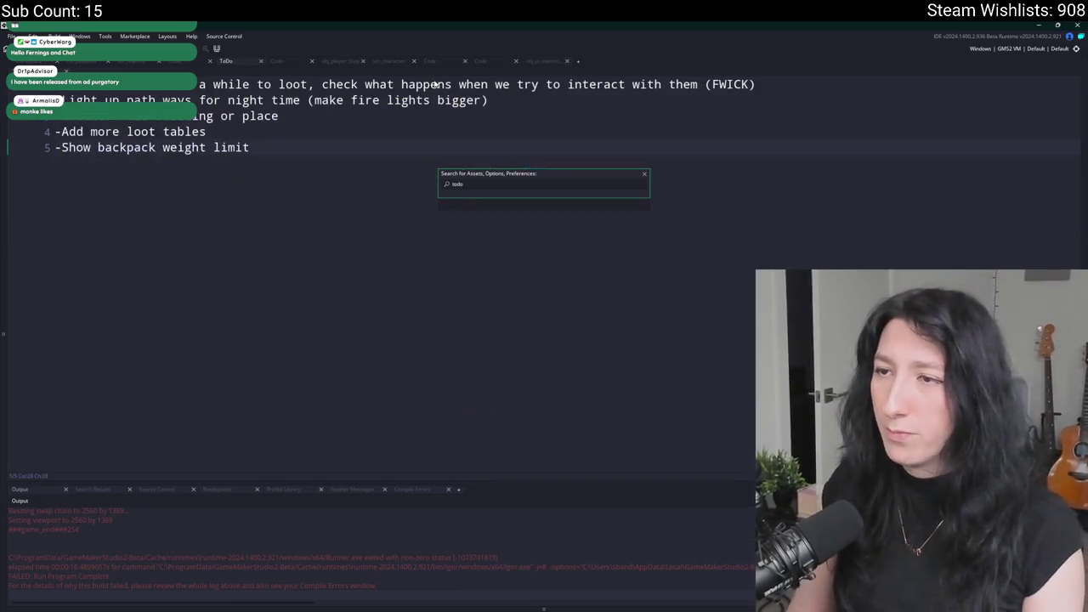
Remove the 'Show backpack weight limit' and pathway-lighting entries from the ToDo note.
left_click_drag(349, 147, 348, 128)
key("BackSpace")
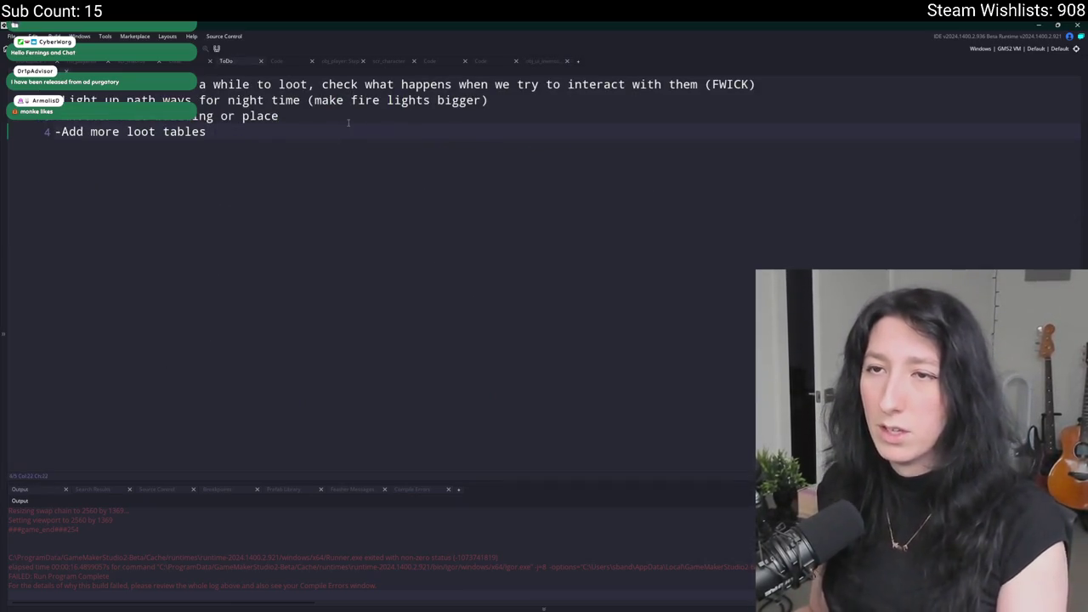
left_click_drag(507, 107, 6, 99)
key("BackSpace")
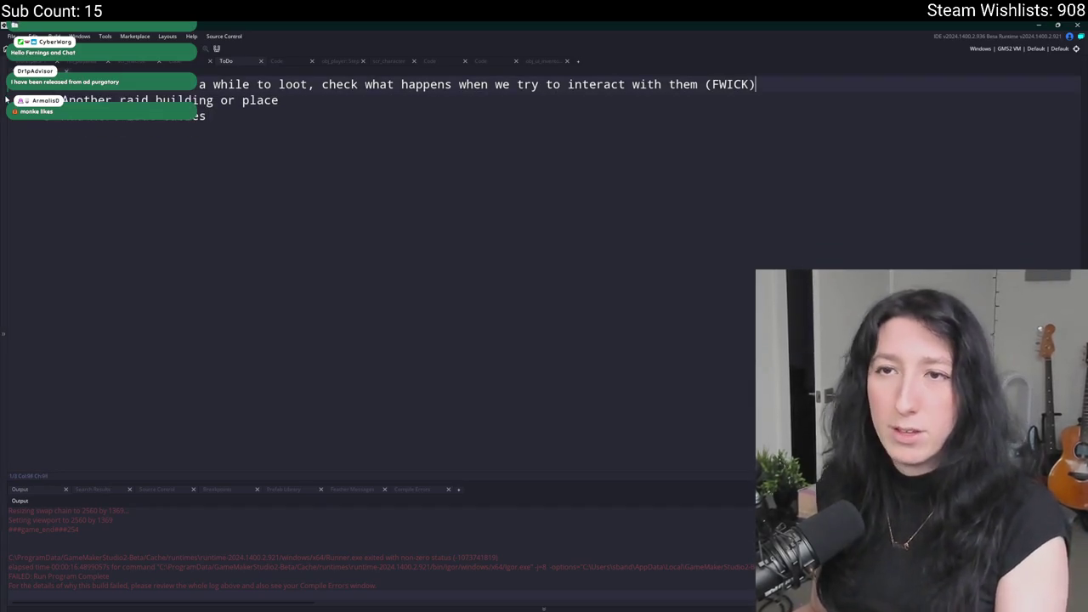
left_click_drag(205, 116, 54, 117)
key("ctrl+Tab")
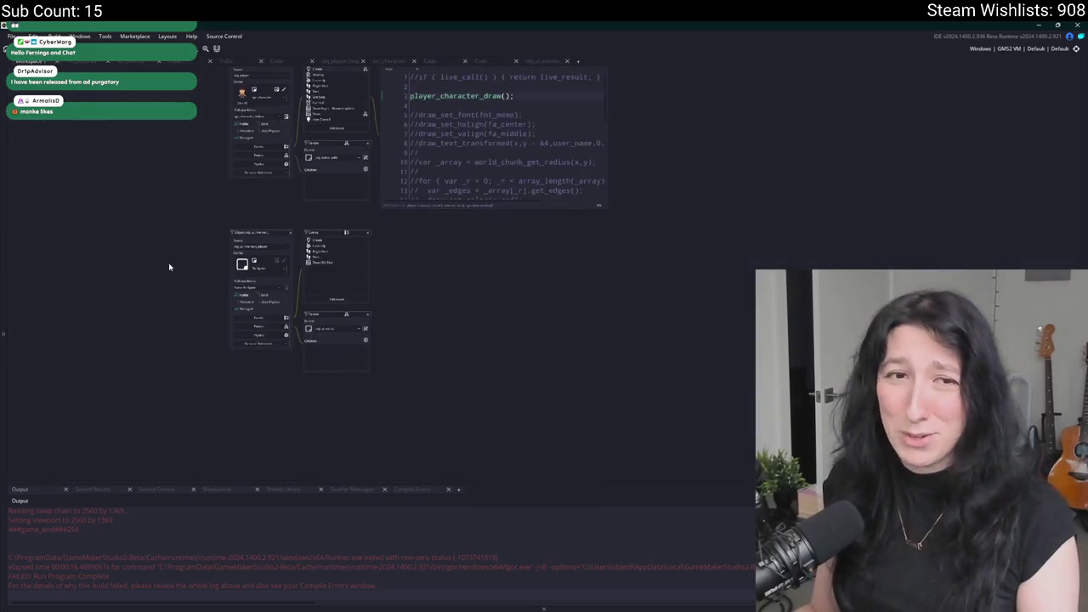
Read the Food loot pool in scr_lootpools, opened full-size, then go to the rm_playarea room.
key("ctrl+t")
type("lootta")
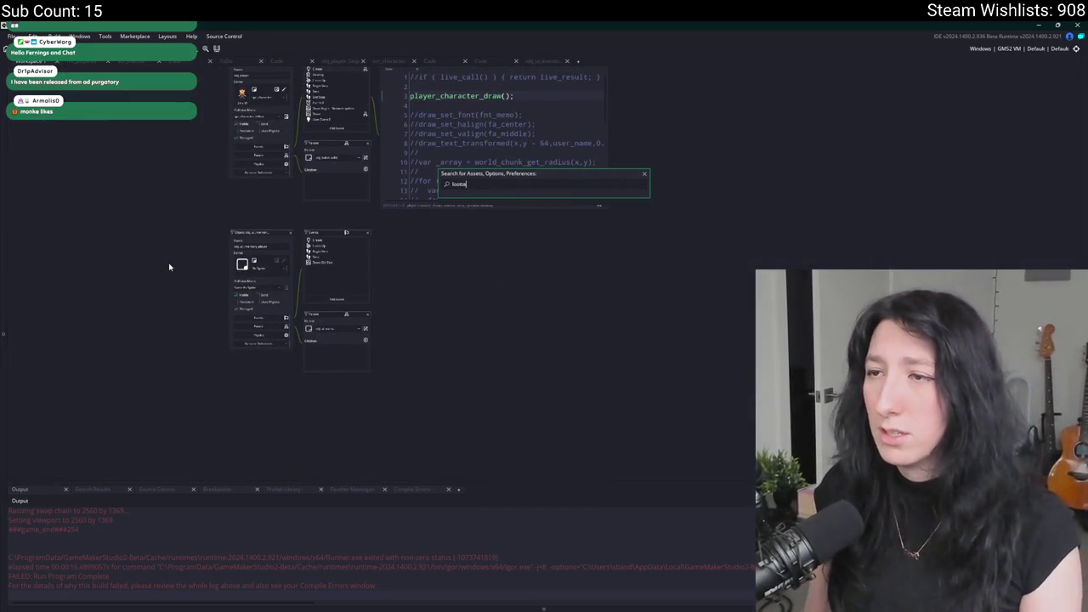
key("BackSpace")
key("BackSpace")
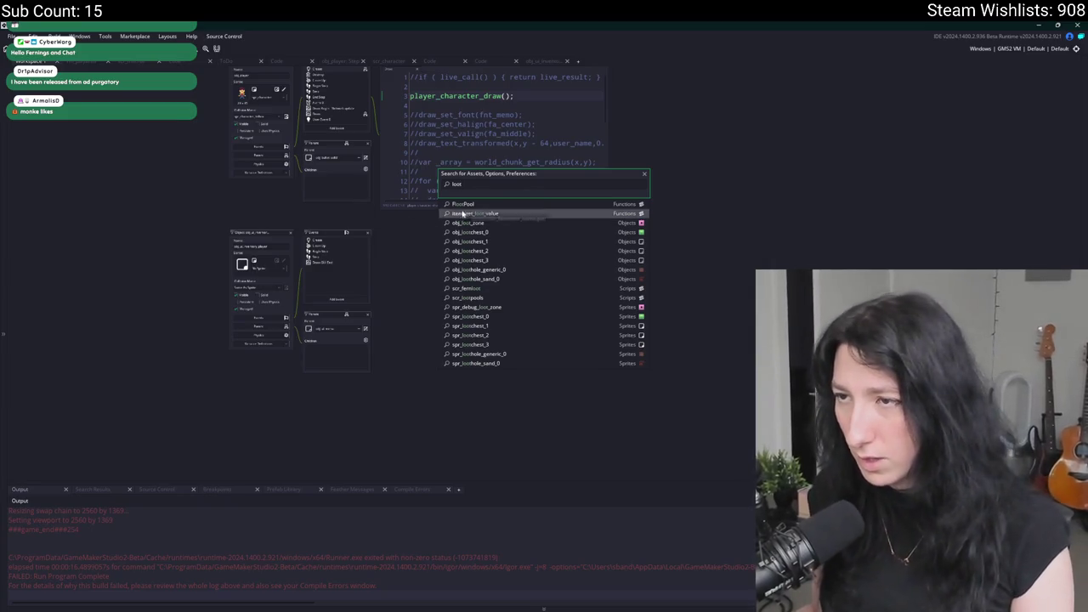
left_click(522, 297)
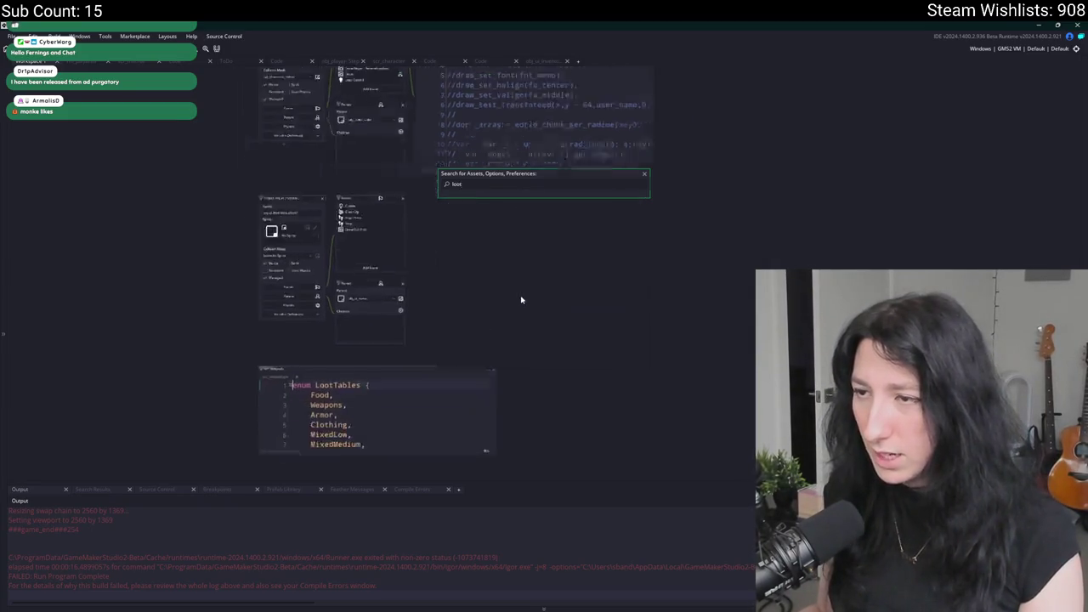
left_click(664, 87)
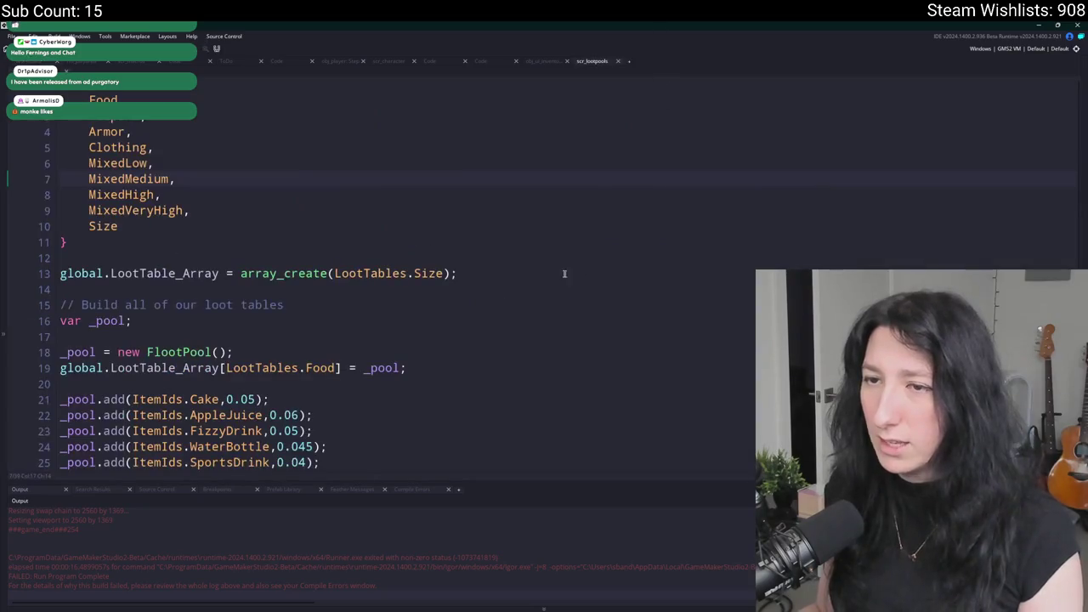
scroll(552, 309, "down", 2)
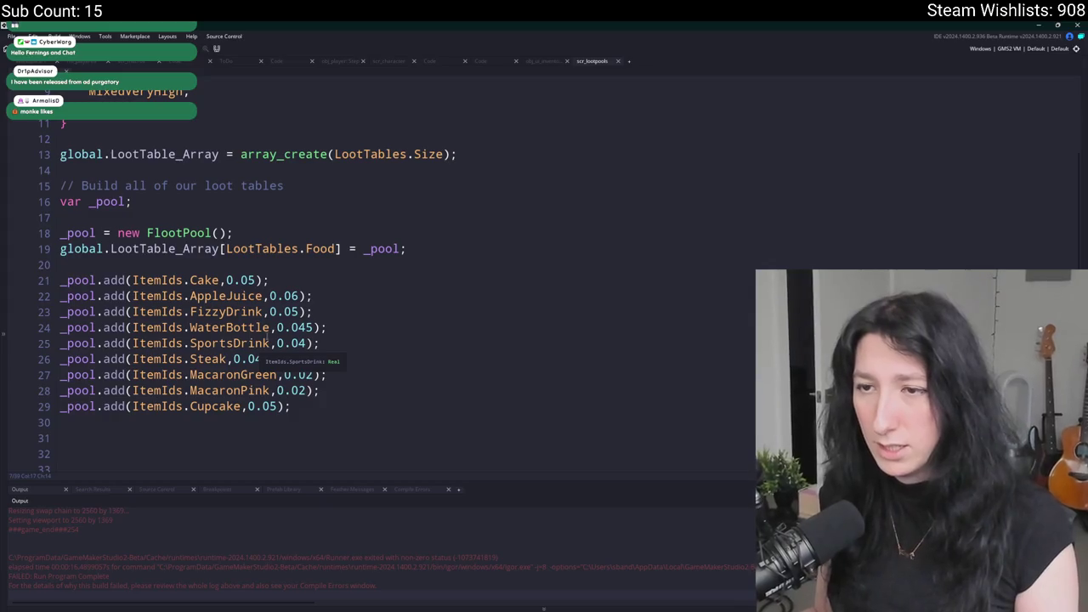
scroll(452, 392, "up", 1)
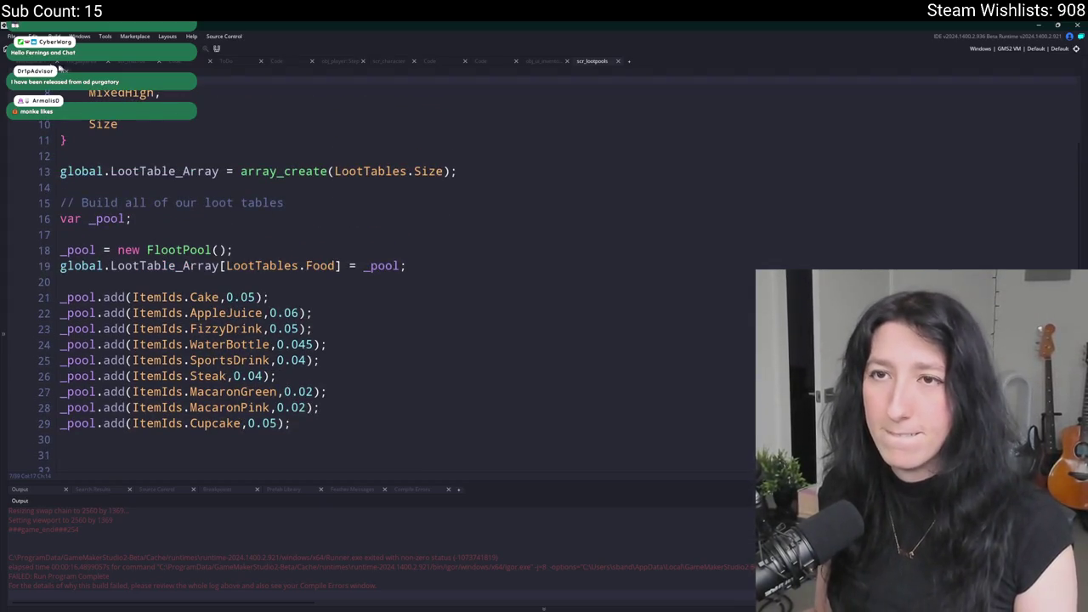
left_click(90, 63)
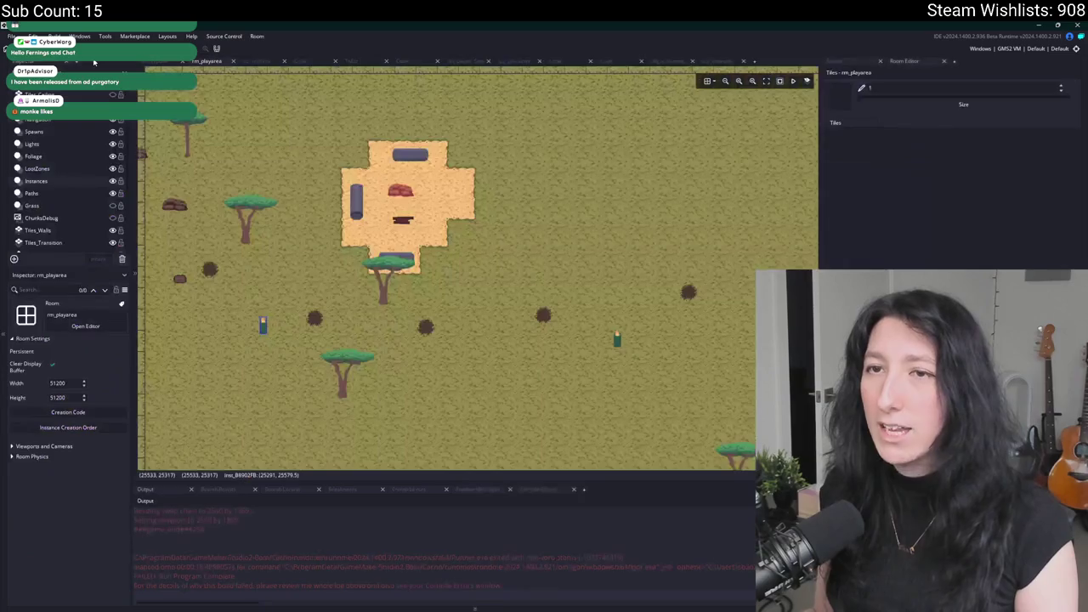
Close the room's instance property windows and look over the scr_lootpools code.
double_click(411, 223)
left_click(501, 258)
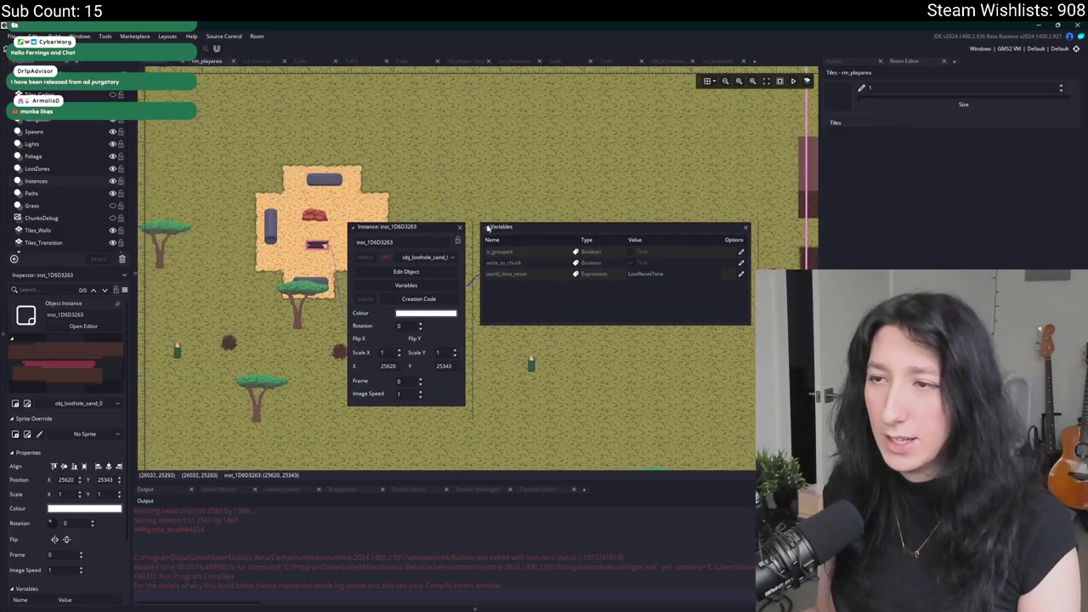
left_click(461, 230)
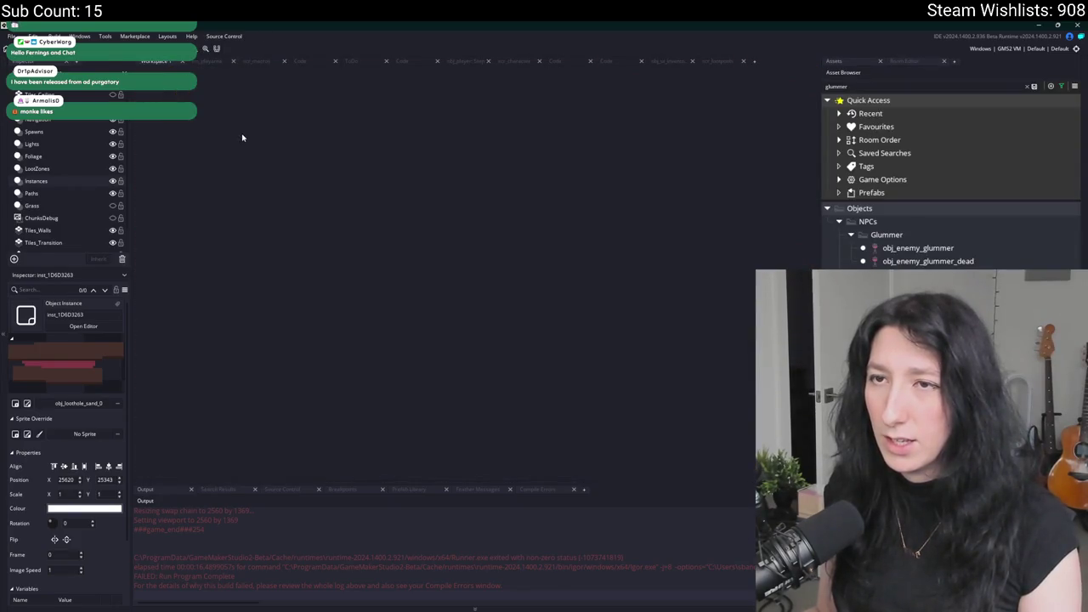
left_click(710, 61)
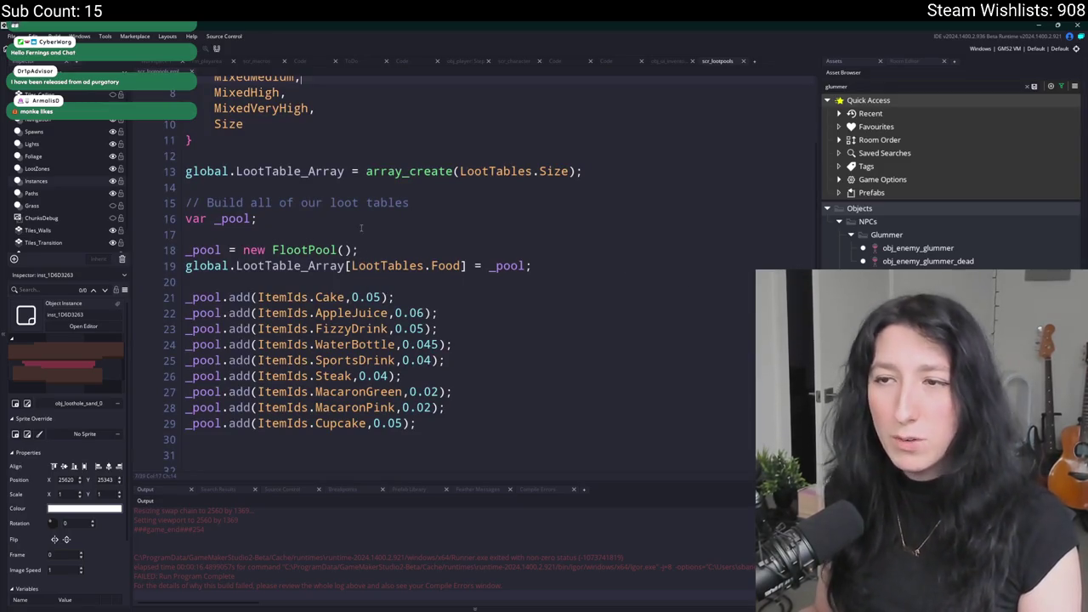
scroll(360, 231, "up", 2)
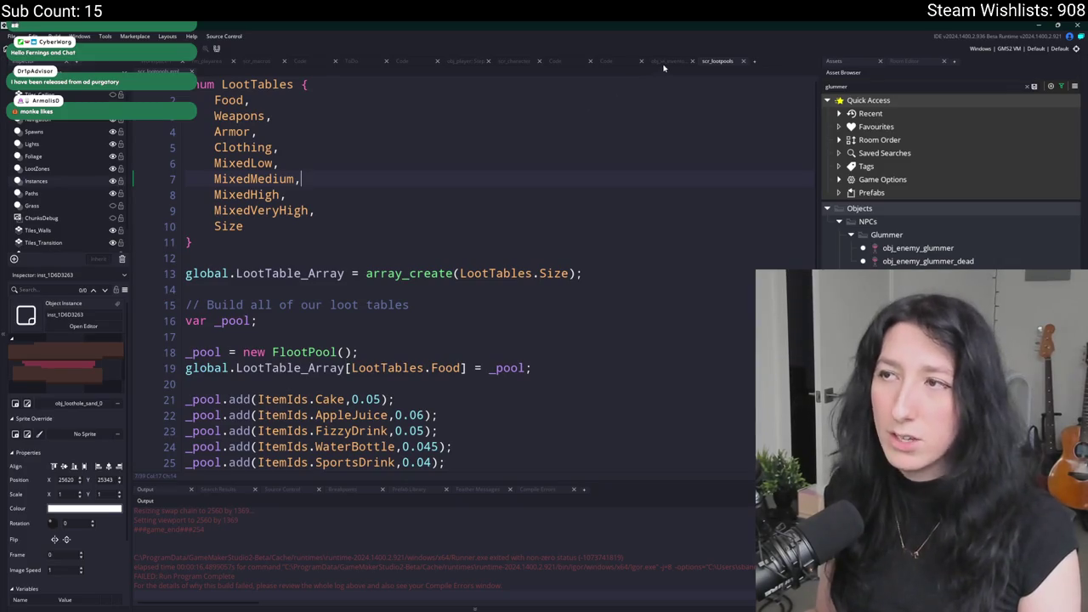
left_click(422, 120)
Find 'obj_loot' in the asset search and open obj_lootchest_0.
key("ctrl+t")
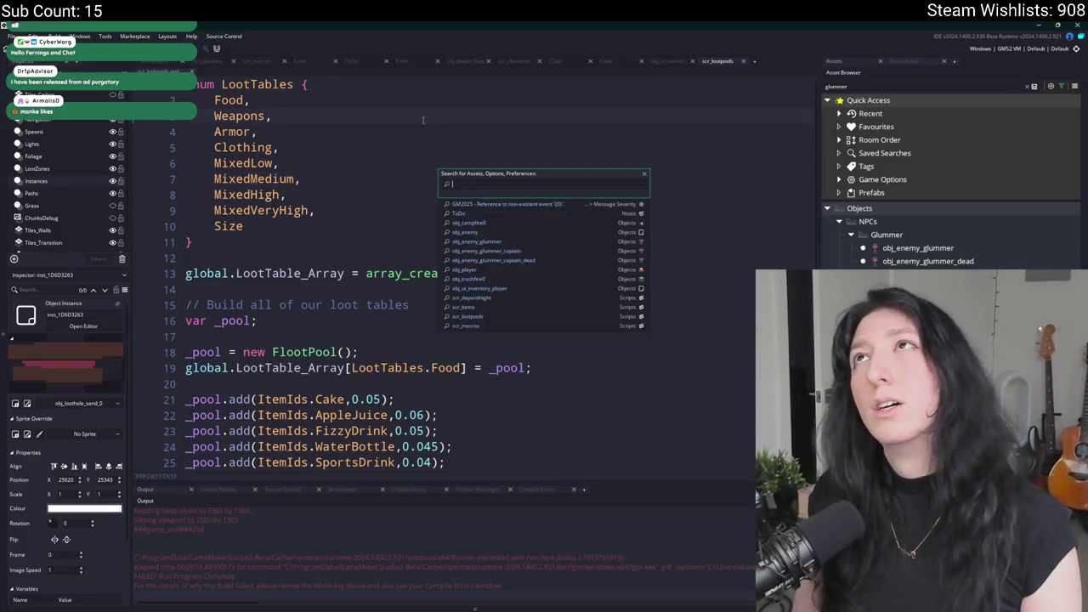
type("obj_loot")
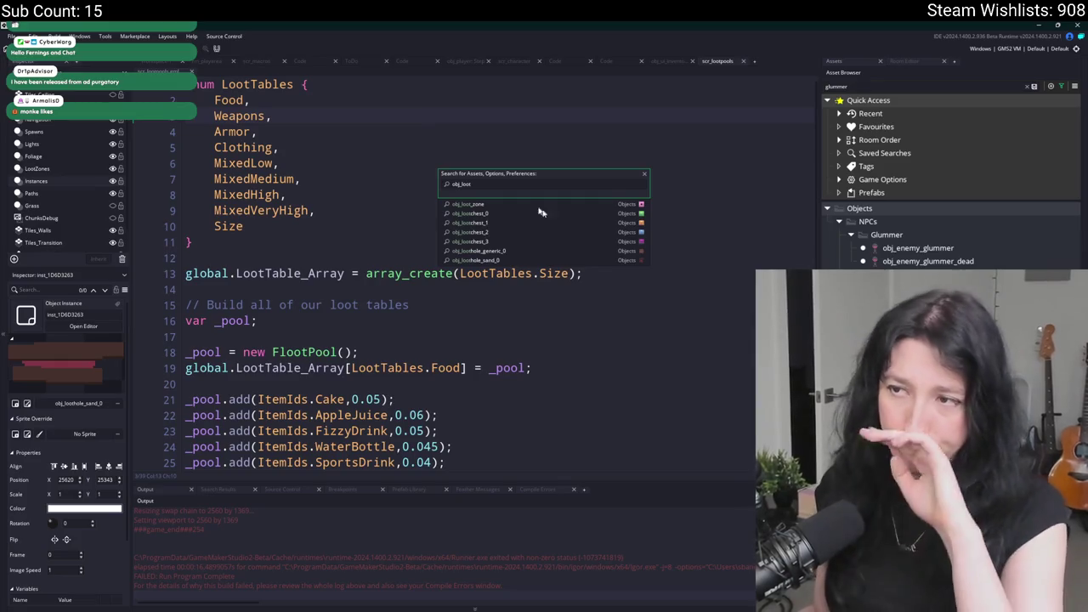
left_click(586, 213)
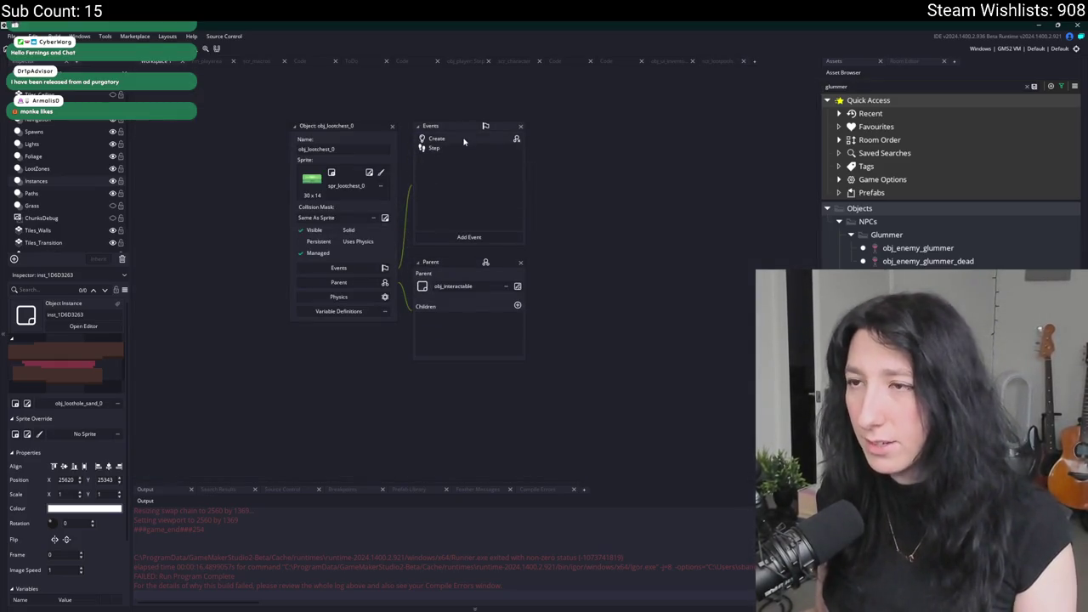
Review the loot chest's Create code, widening it to read the generate_loot(80) call.
left_click(466, 139)
scroll(456, 279, "down", 10)
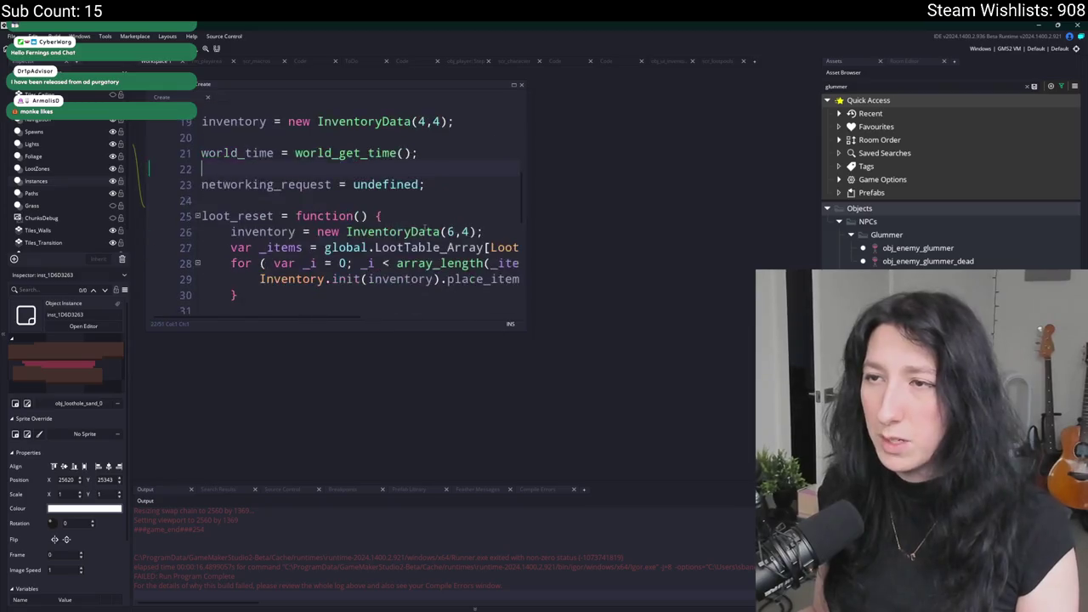
scroll(524, 227, "up", 4)
left_click_drag(523, 227, 729, 213)
left_click(700, 197)
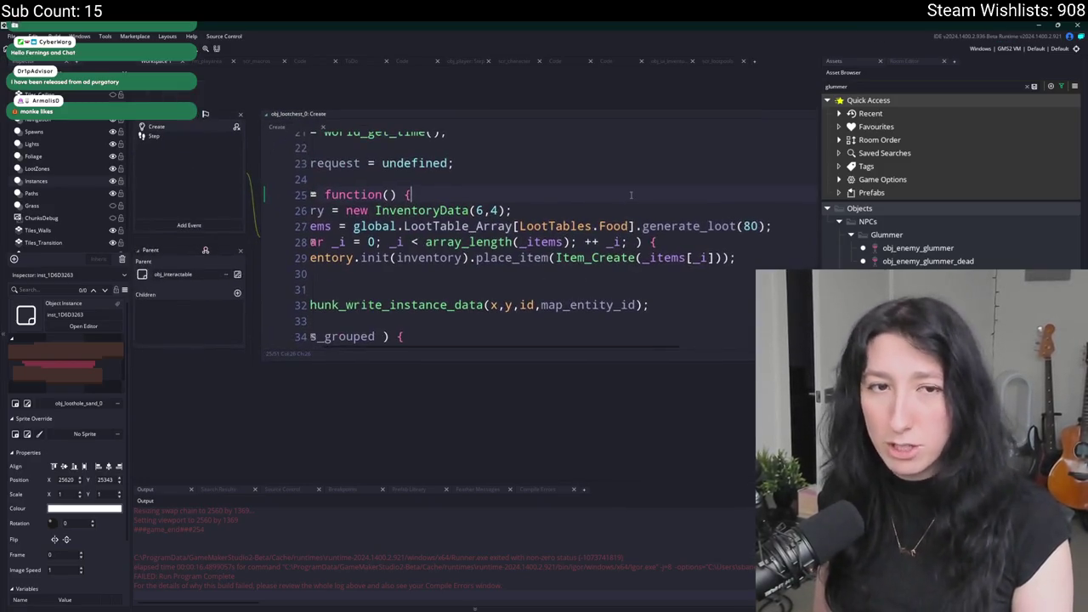
Search assets for 'scr_ite' and open the scr_items script.
key("ctrl+t")
type("scr")
key("BackSpace")
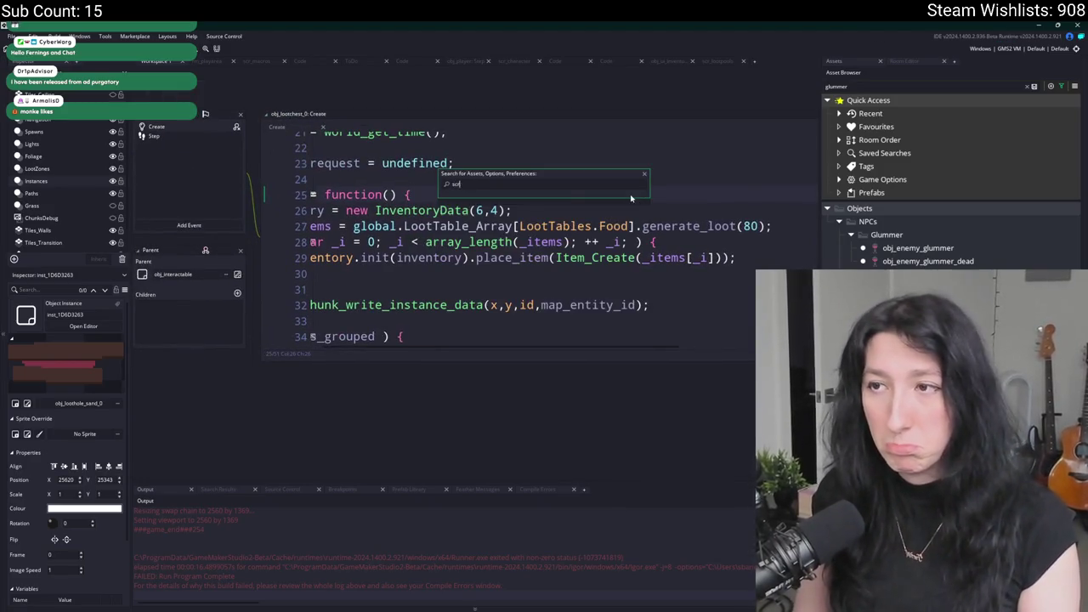
type("_ite")
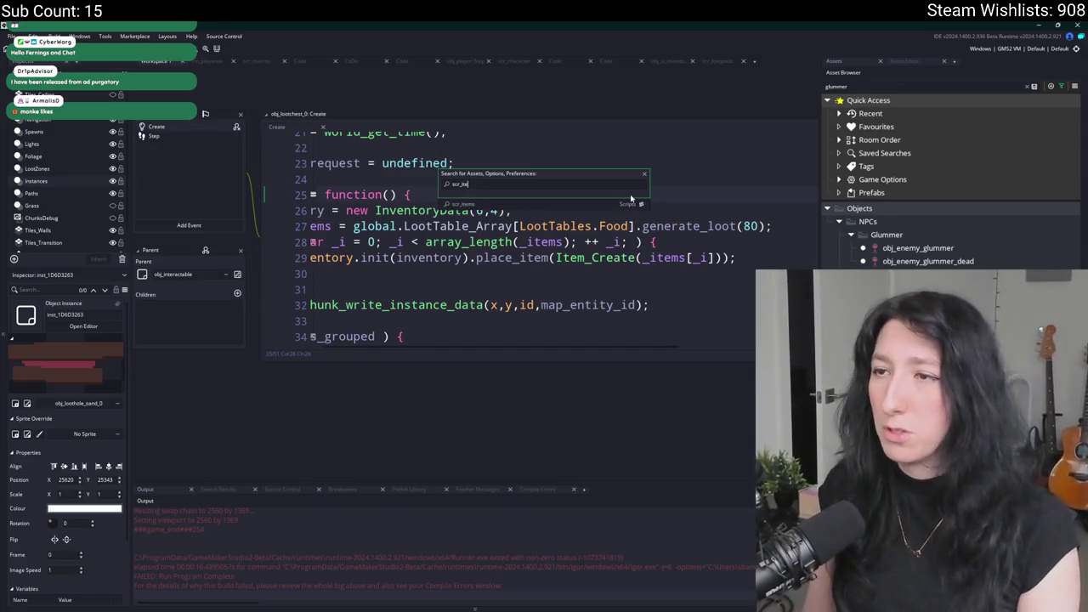
key("Escape")
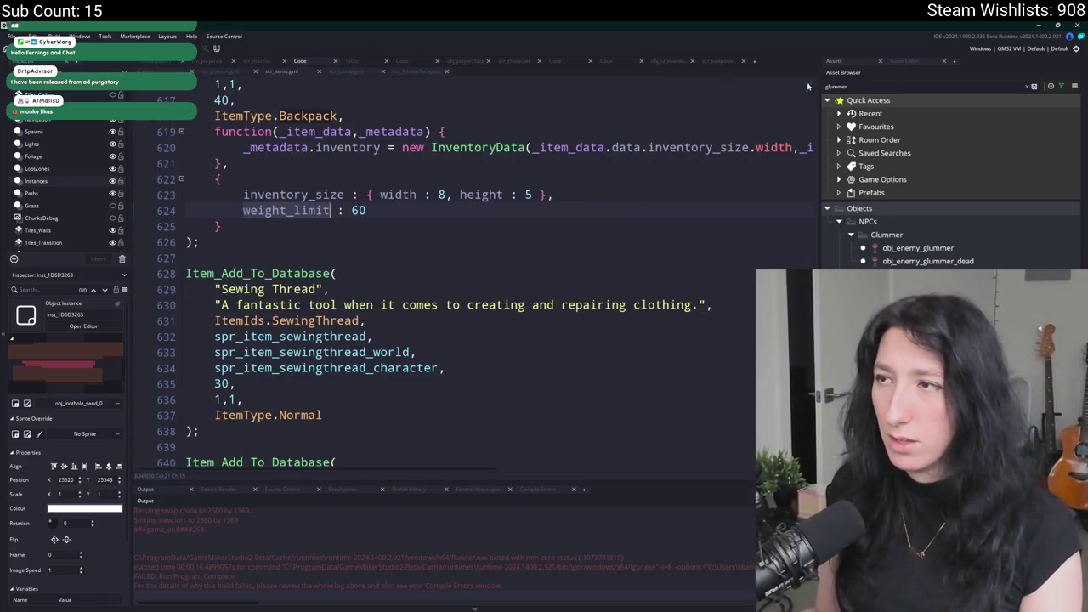
Hide the side docks and set Cloth Fragment's value to 10 and Gumenforced Backpack's to 70.
scroll(550, 291, "down", 3)
key("F12")
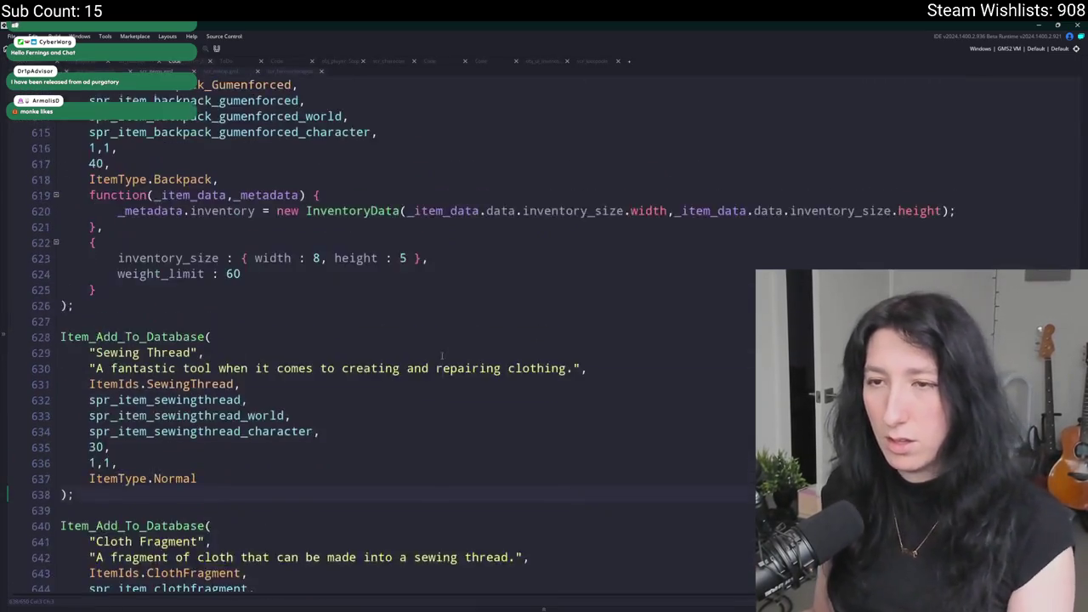
scroll(448, 372, "down", 3)
scroll(448, 372, "up", 6)
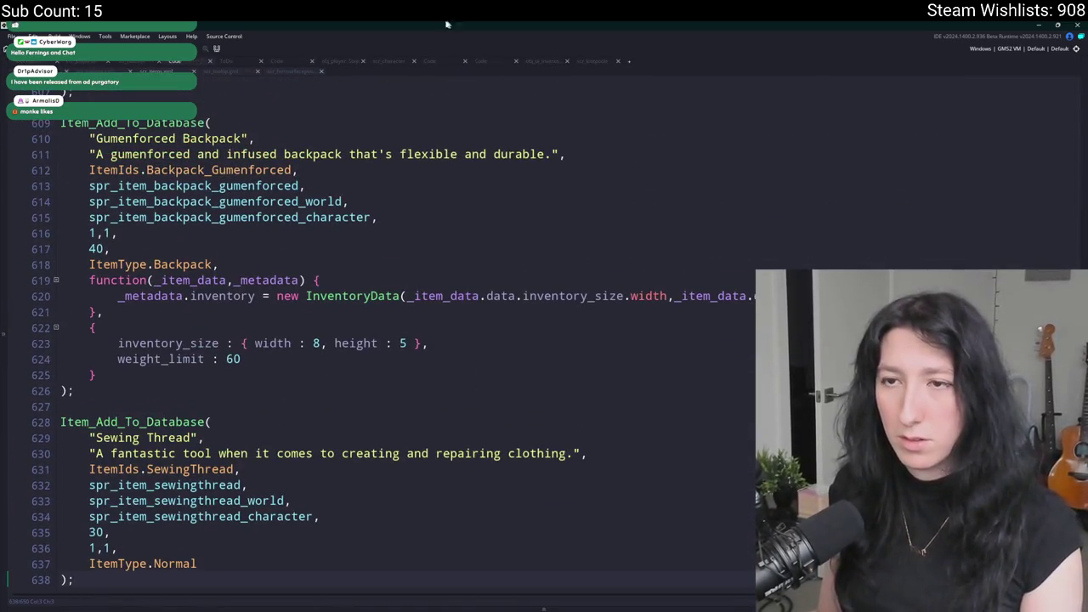
scroll(448, 373, "down", 6)
double_click(94, 502)
type("10,")
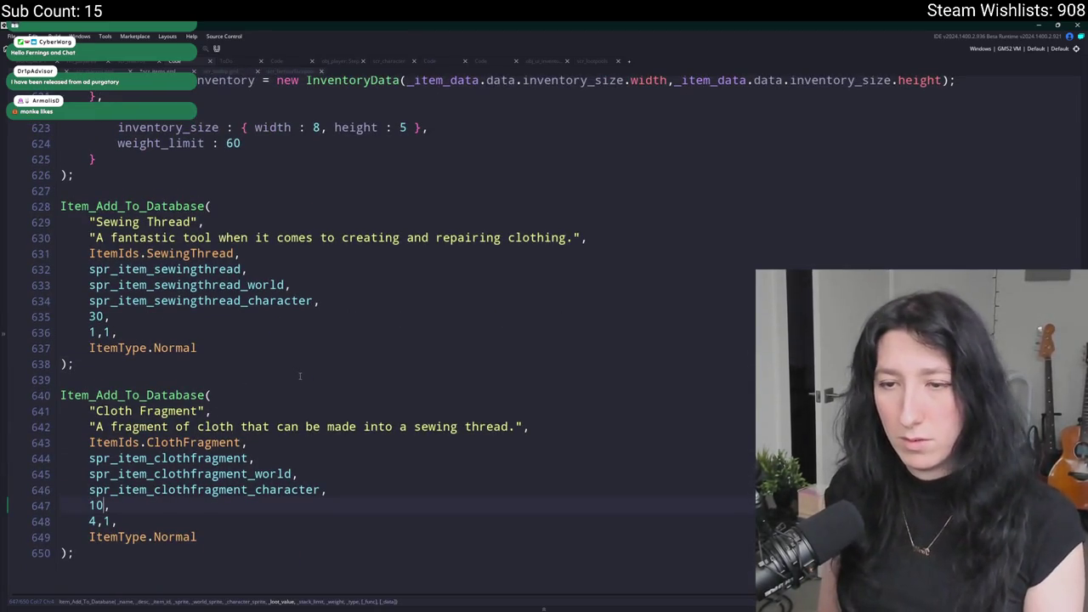
scroll(297, 383, "up", 6)
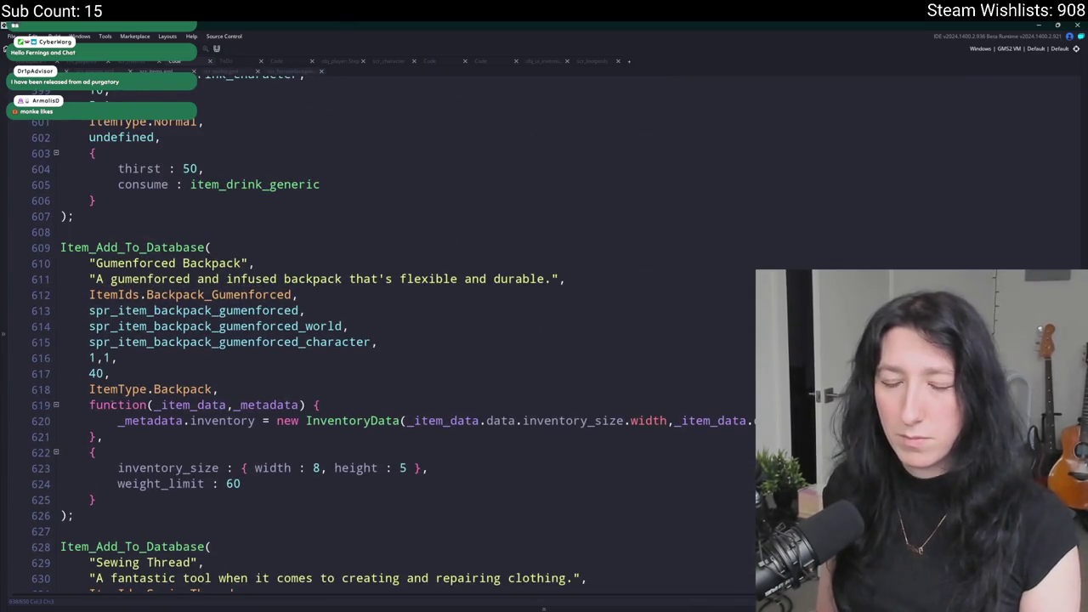
double_click(95, 374)
scroll(195, 365, "up", 3)
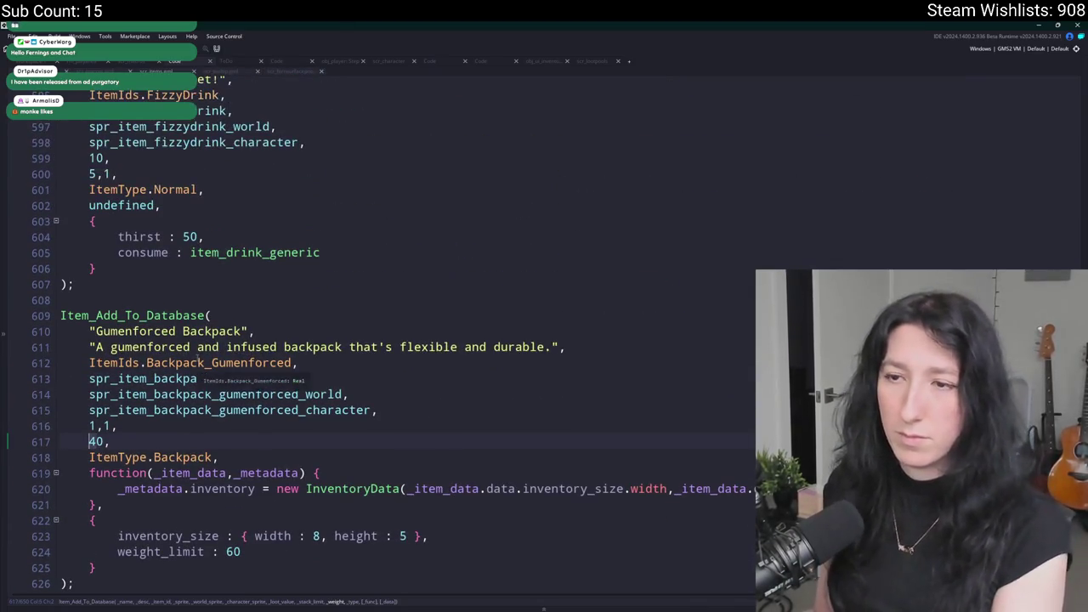
scroll(197, 196, "up", 1)
scroll(226, 147, "down", 1)
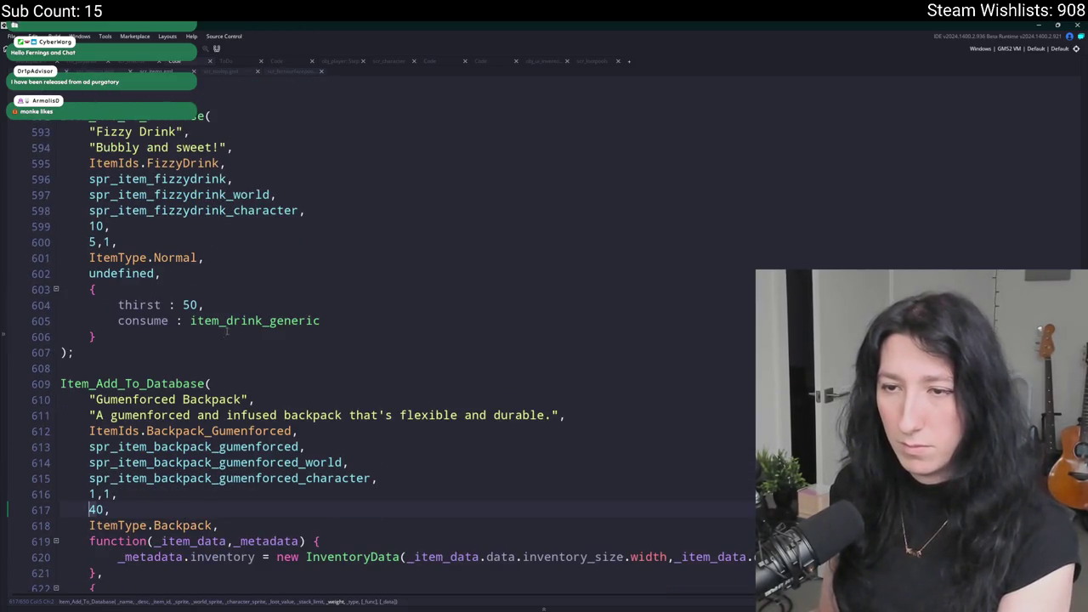
key("ctrl+z")
Change Fizzy Drink's value from 10 to 20 and Sports Drink's from 15 to 30.
scroll(369, 250, "up", 1)
left_click(369, 249)
left_click(95, 294)
key("BackSpace")
type("2")
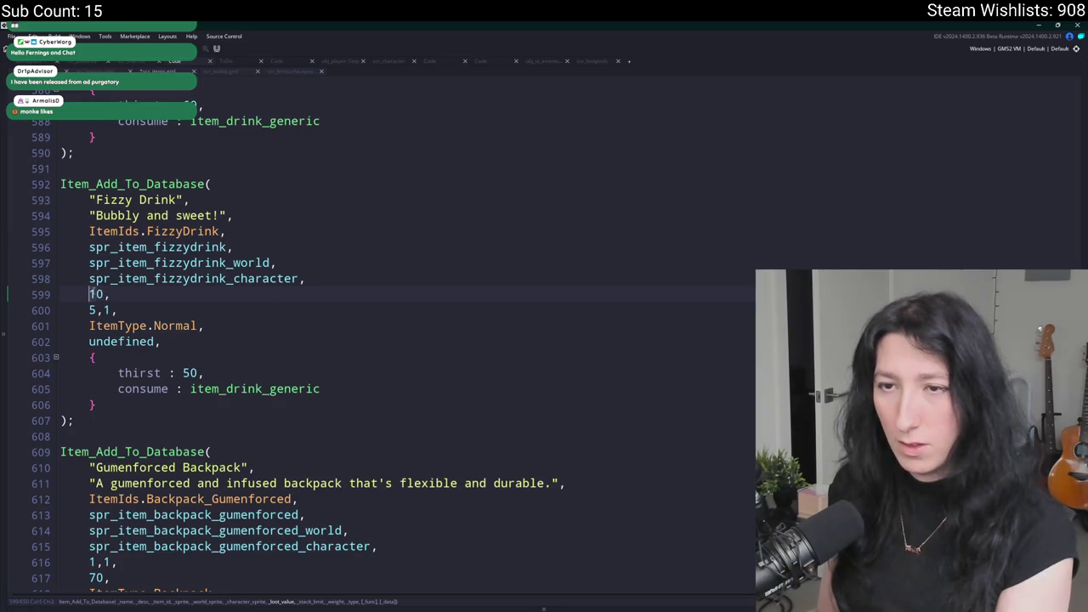
scroll(156, 219, "up", 5)
scroll(156, 220, "up", 1)
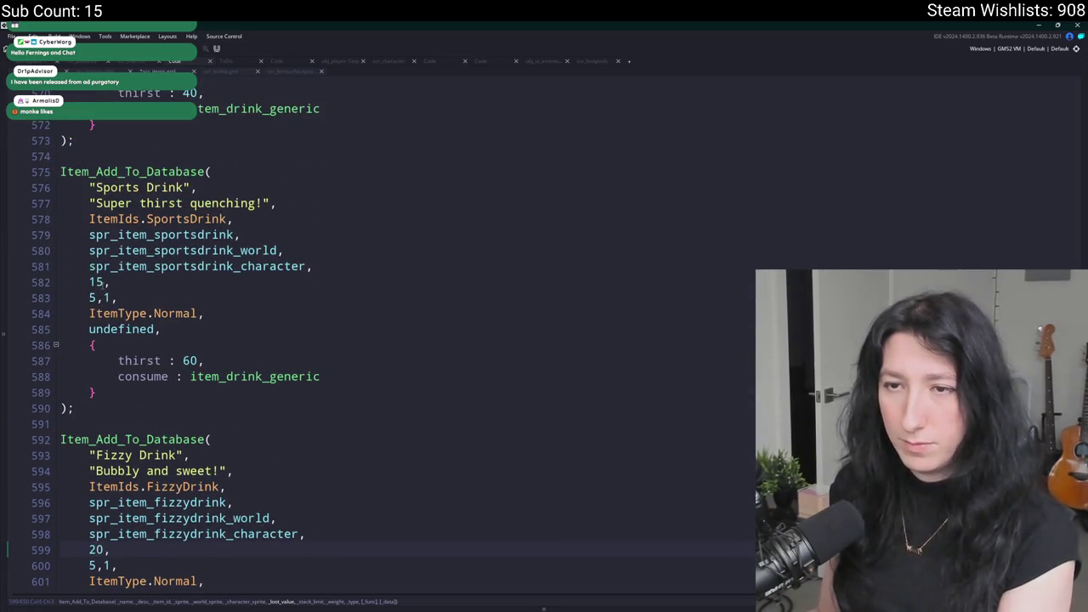
left_click(90, 282)
scroll(107, 286, "down", 2)
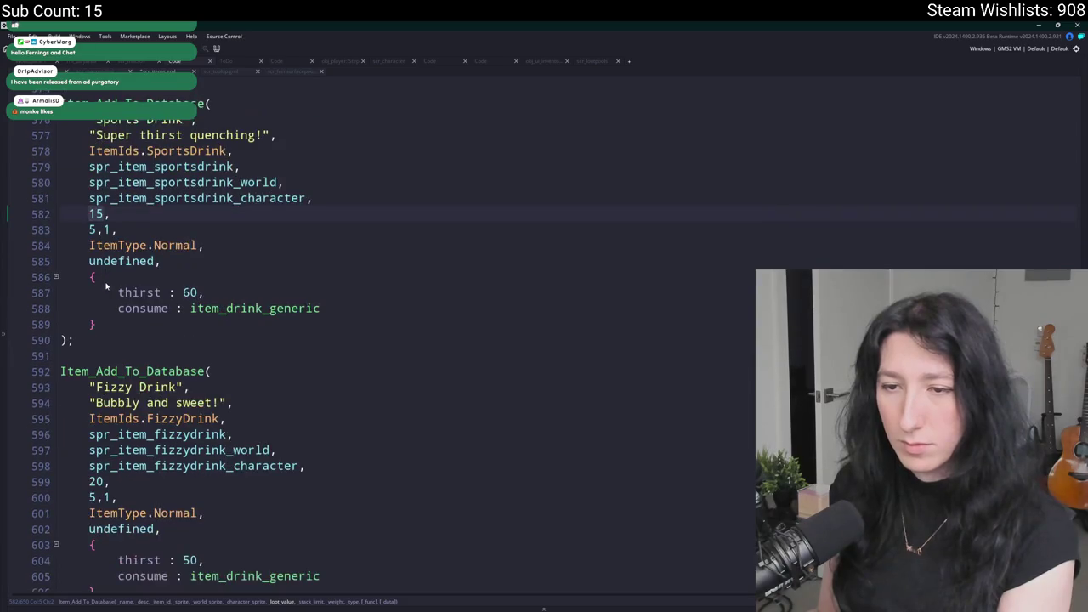
scroll(319, 247, "up", 2)
scroll(280, 255, "down", 3)
scroll(245, 261, "up", 1)
key("Delete")
key("Delete")
type("30,")
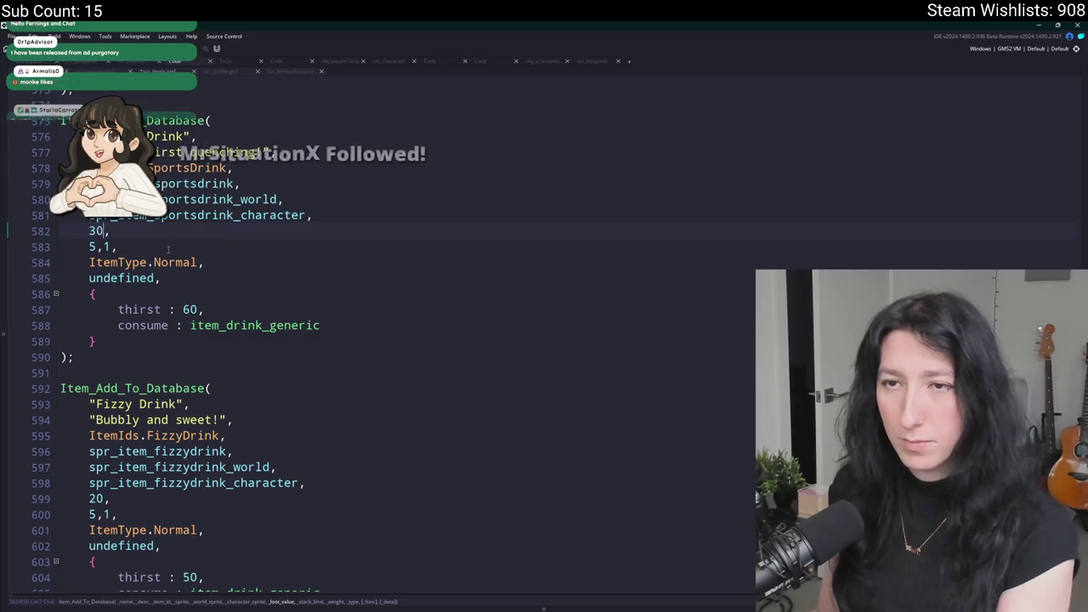
Verify Fizzy Drink's new value of 20 and move to the Water Bottle entry.
left_click(97, 500)
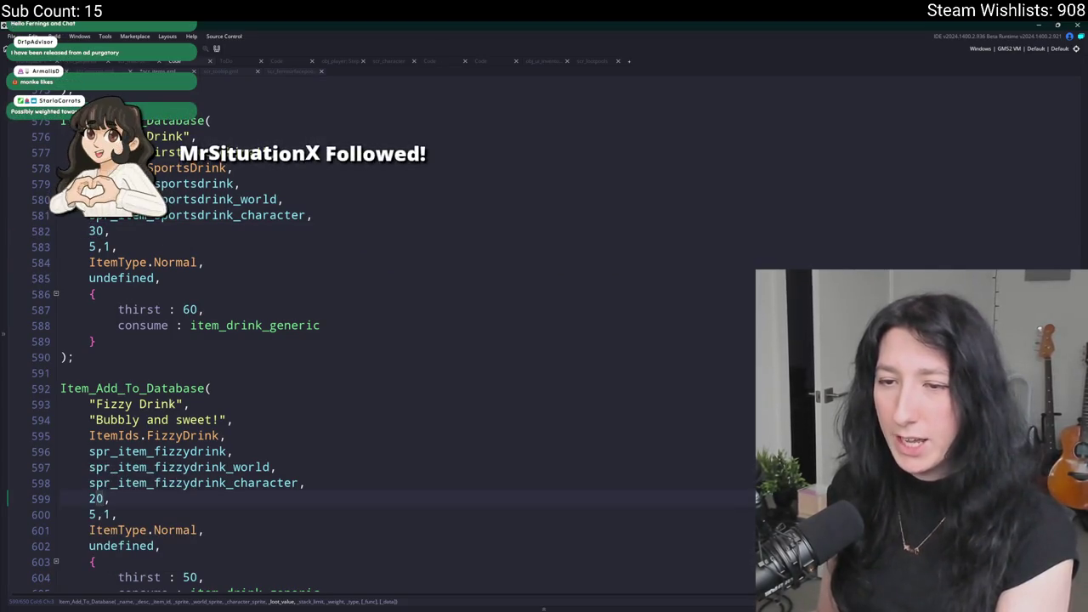
type("25,")
scroll(248, 365, "up", 6)
scroll(249, 366, "up", 3)
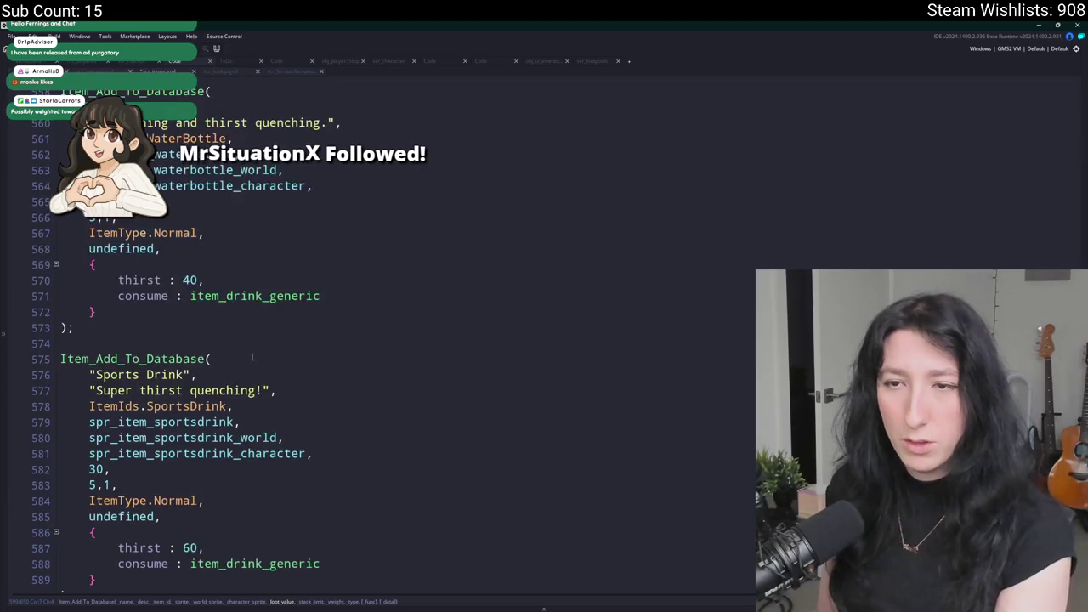
left_click(322, 237)
key("Up")
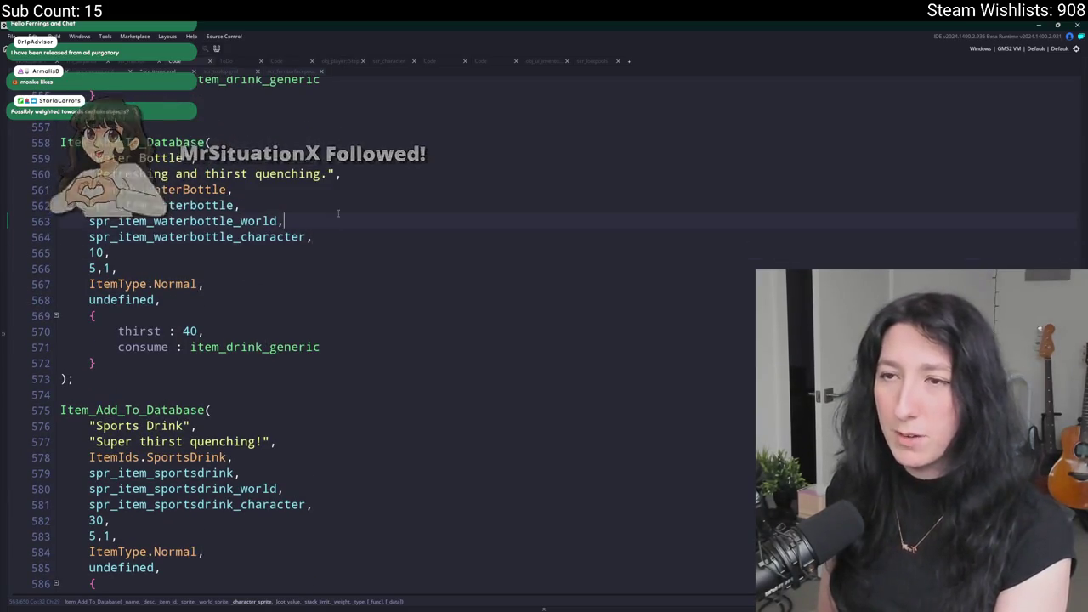
Set Water Bottle's value to 20 and inspect the Apple Juice entry.
double_click(96, 253)
scroll(96, 252, "down", 5)
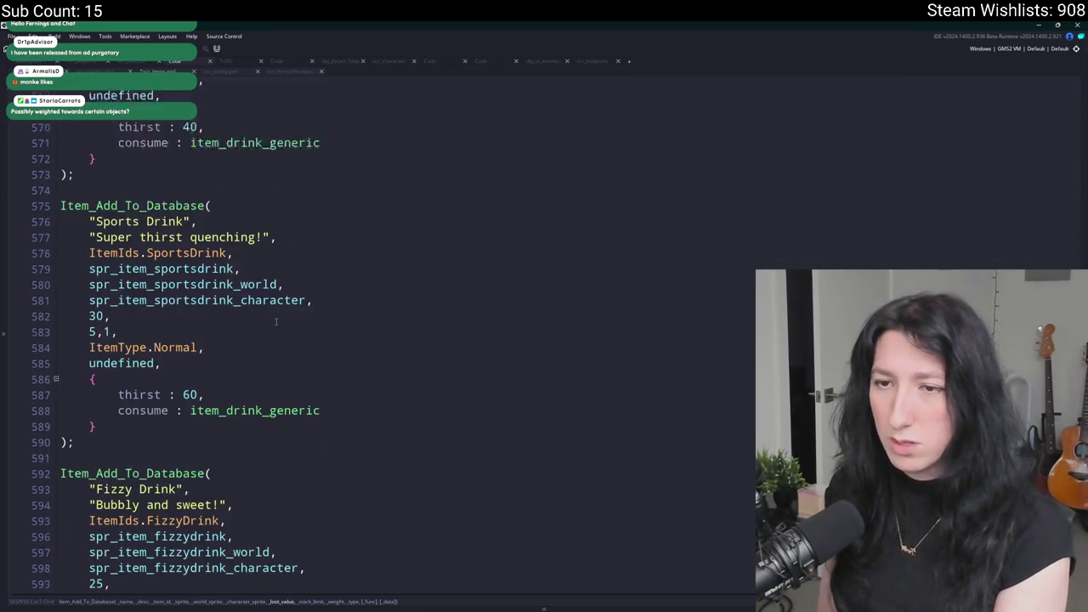
scroll(170, 340, "up", 9)
type("20,")
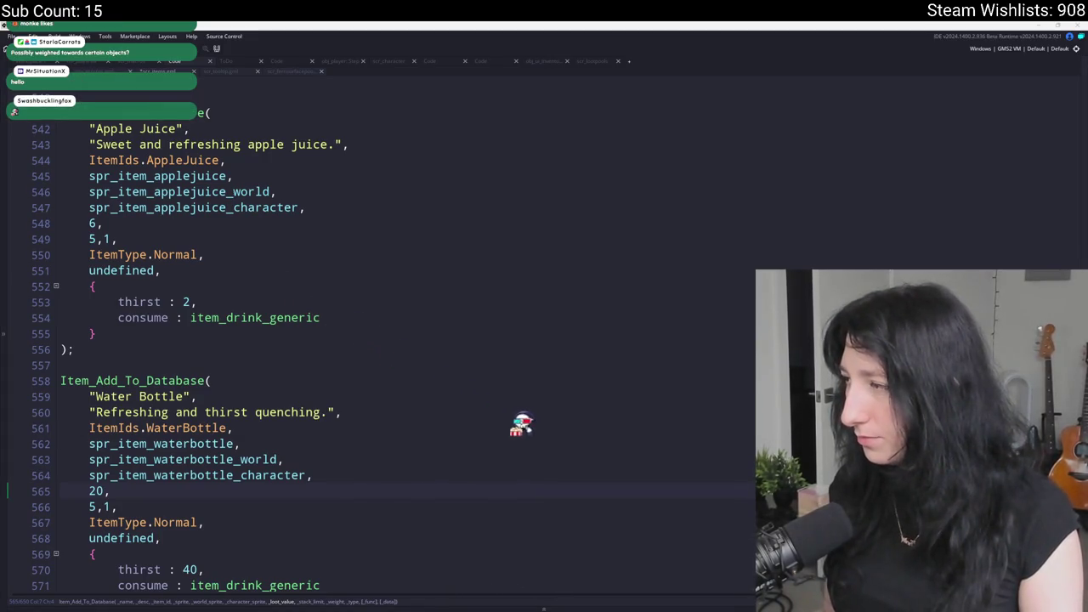
left_click(400, 272)
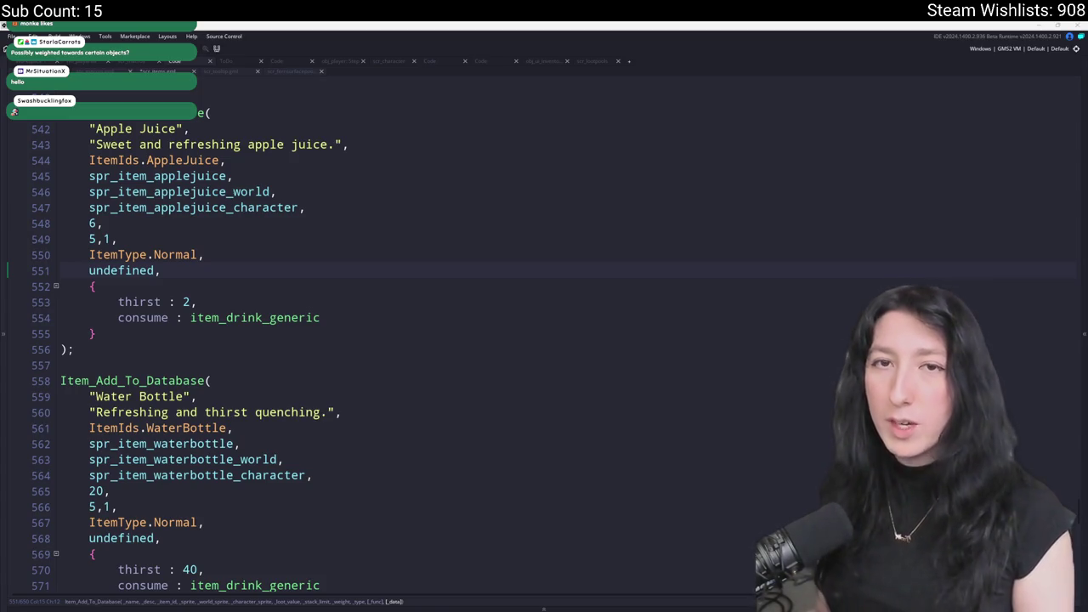
scroll(291, 302, "up", 1)
left_click(290, 298)
scroll(290, 299, "down", 1)
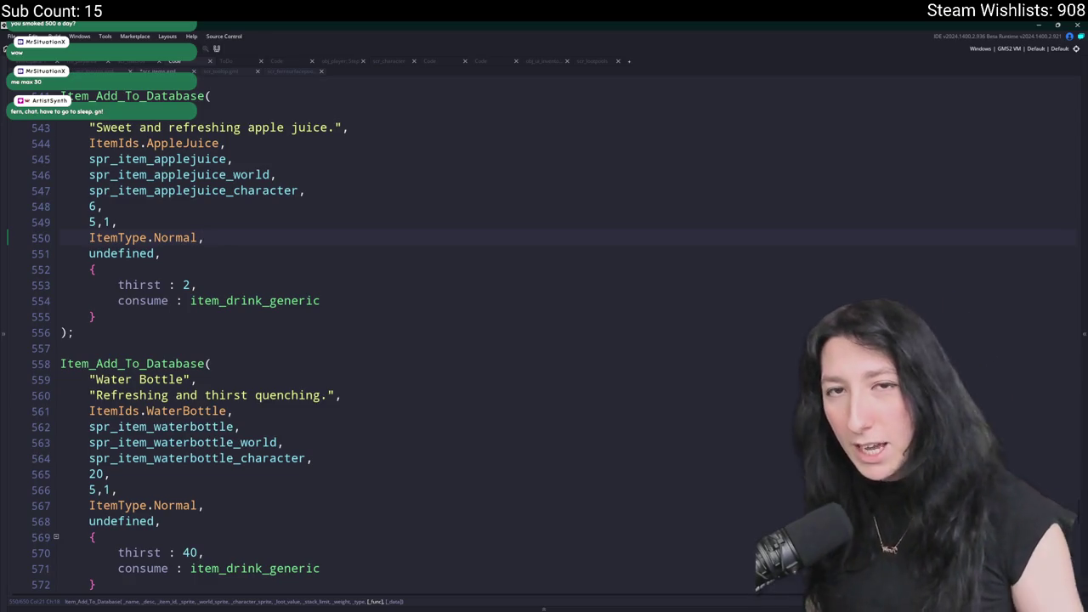
Set Apple Juice's thirst value to 20.
left_click(154, 219)
left_click(140, 208)
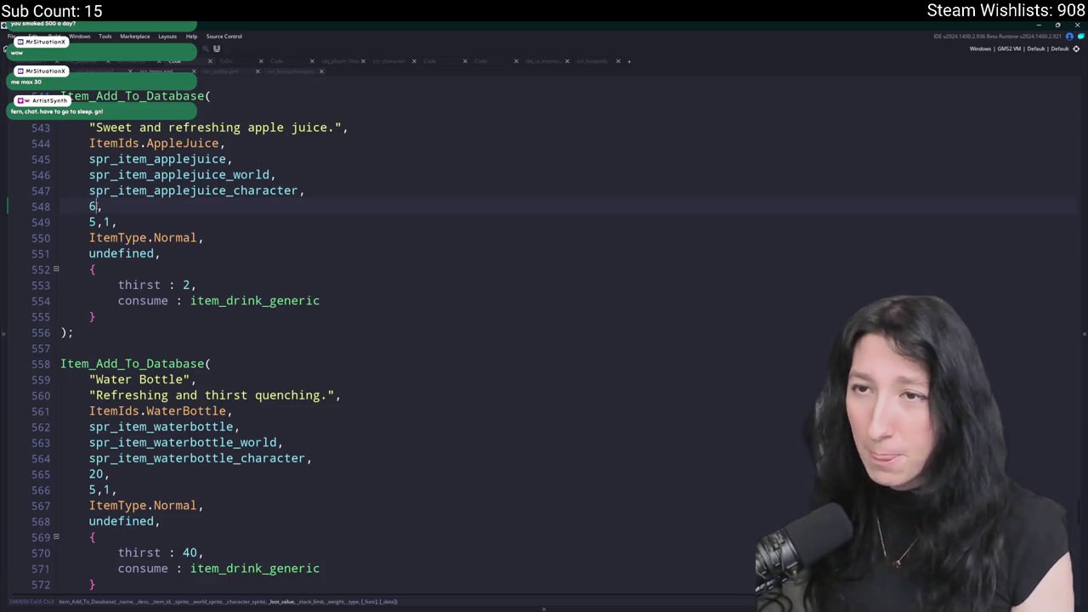
double_click(92, 208)
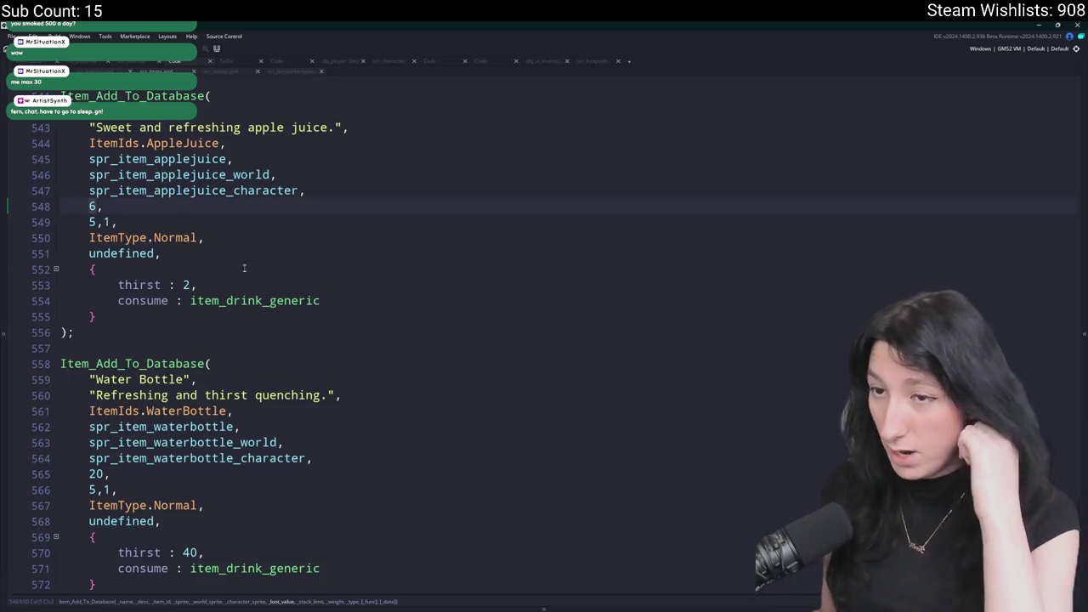
left_click(189, 285)
type("0")
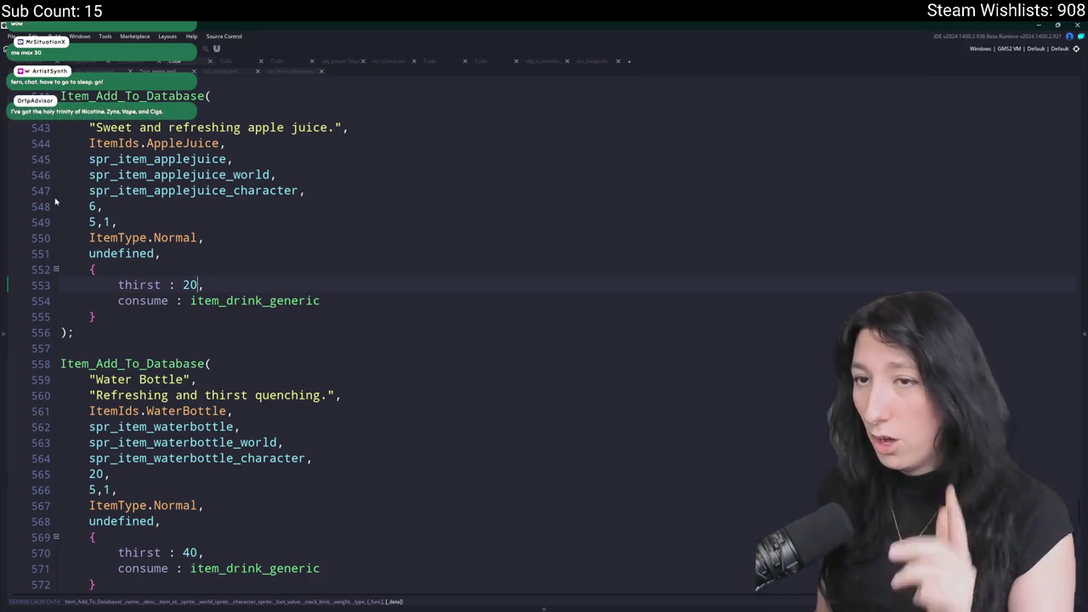
Set Apple Juice's loot value to 15.
double_click(92, 205)
type("15")
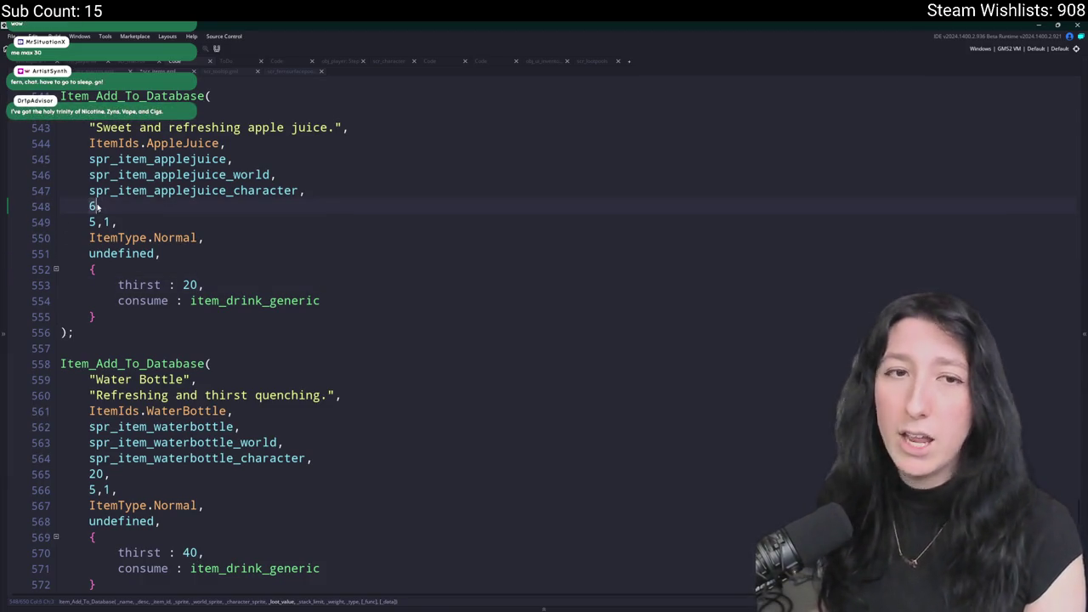
left_click(235, 160)
double_click(95, 205)
type("20")
scroll(95, 206, "up", 2)
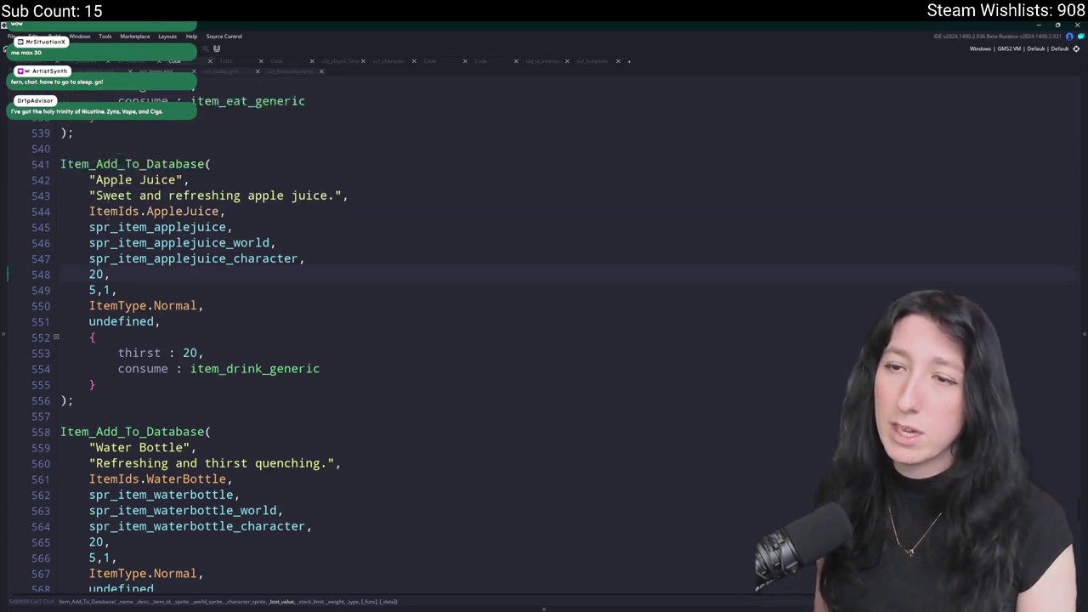
scroll(75, 304, "up", 1)
double_click(95, 308)
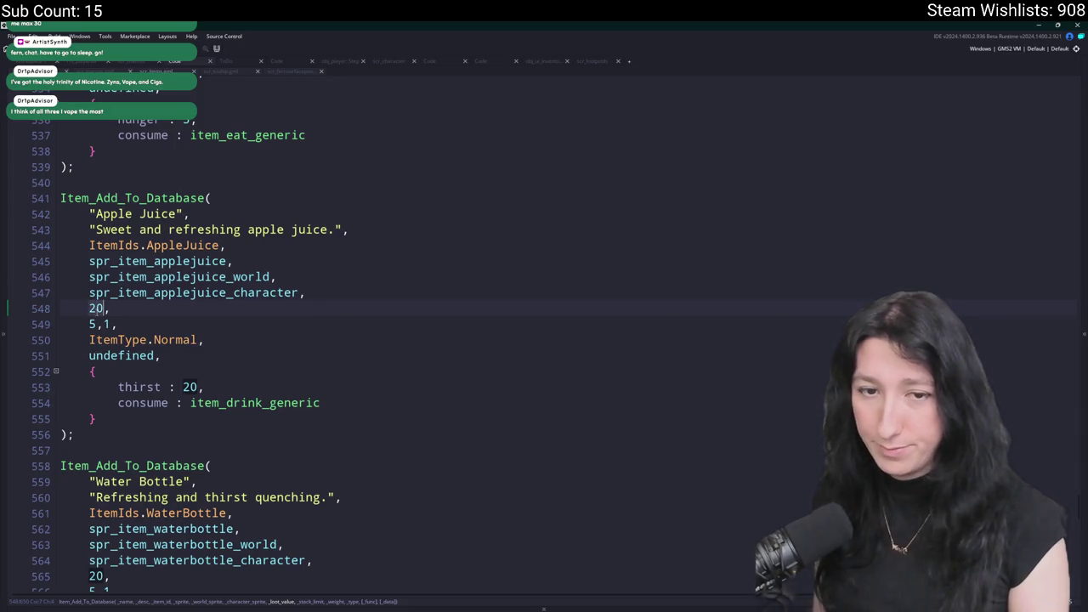
type("15,")
Change the pink and green macarons' loot values to 15.
scroll(274, 226, "up", 4)
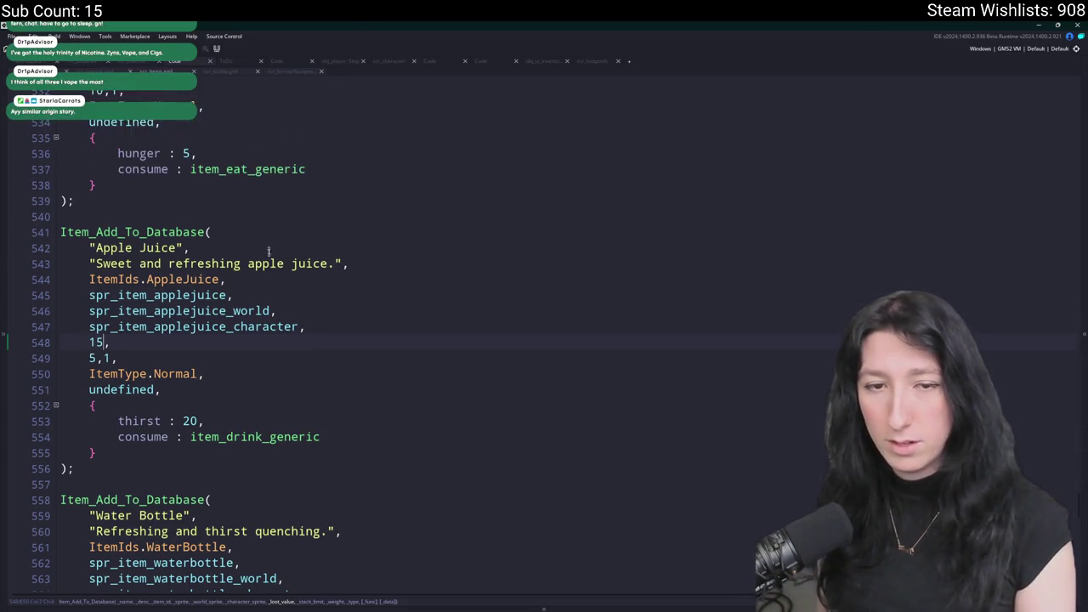
scroll(239, 343, "up", 3)
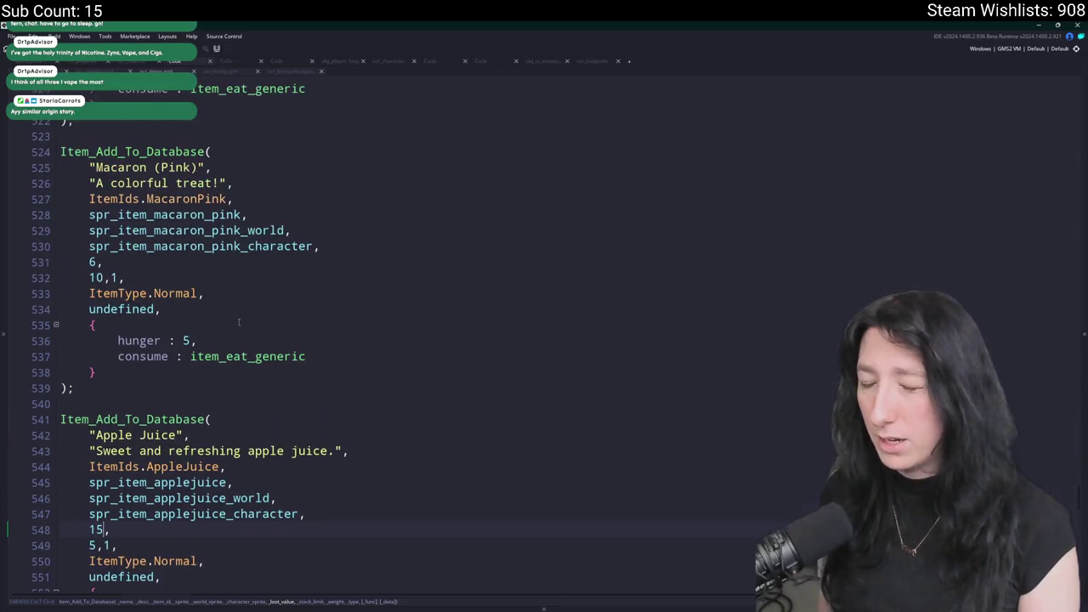
left_click(96, 262)
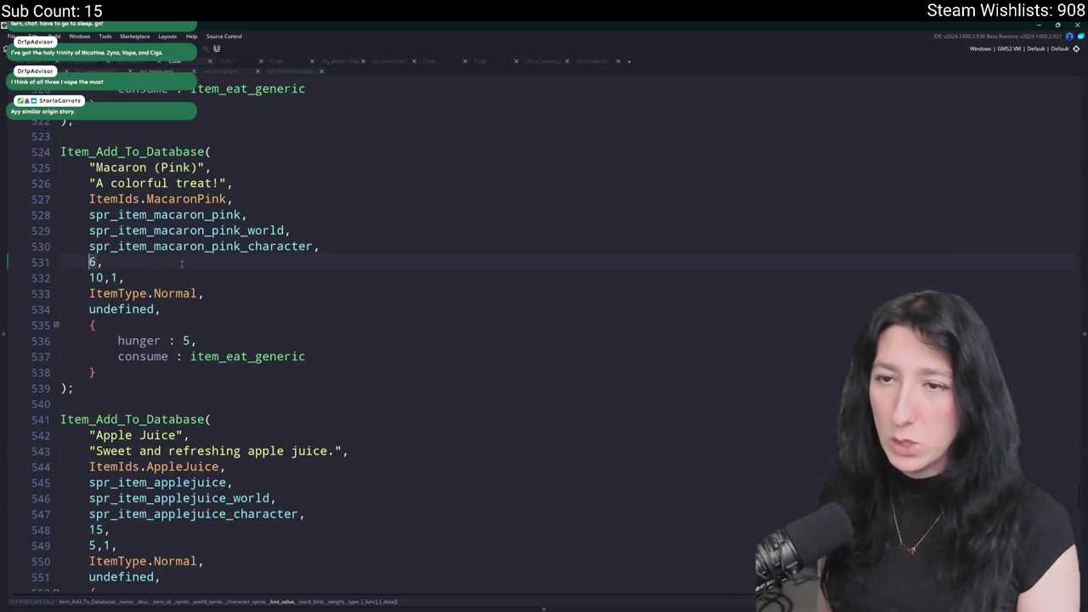
scroll(197, 255, "down", 1)
scroll(196, 235, "up", 3)
scroll(197, 235, "up", 5)
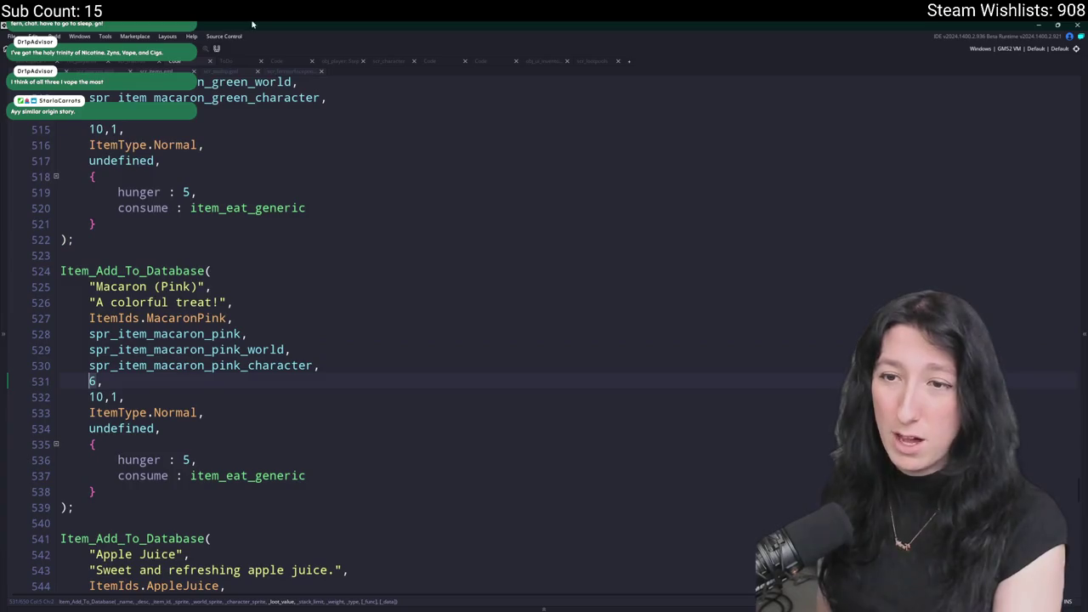
type("1,")
key("BackSpace")
type("15")
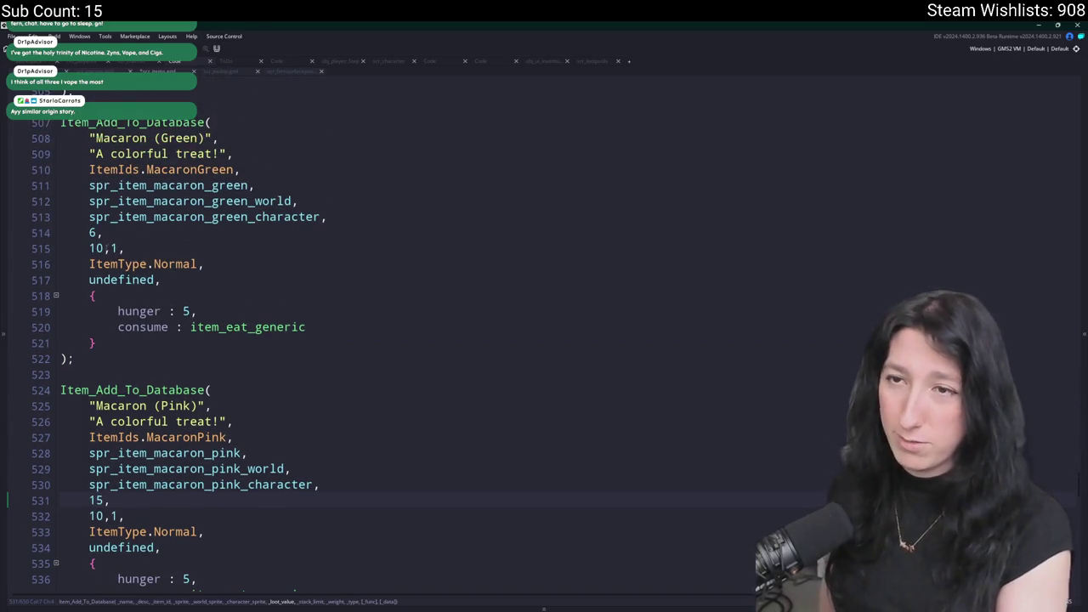
double_click(96, 249)
type("15")
scroll(96, 248, "up", 3)
scroll(162, 340, "up", 5)
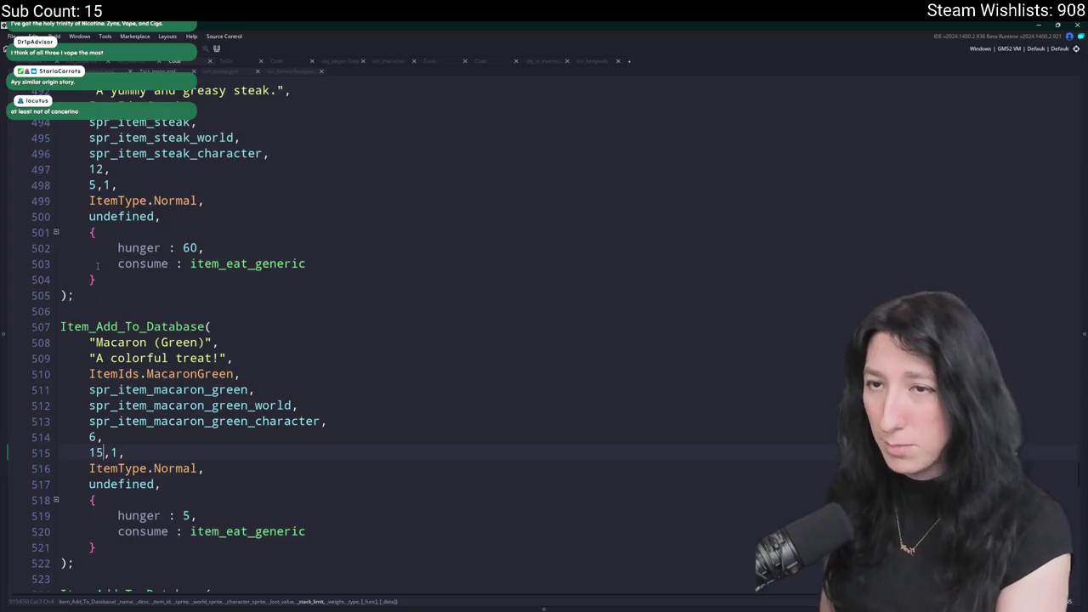
Restore the Green Macaron's mistakenly changed stack limit to 10.
left_click(89, 253)
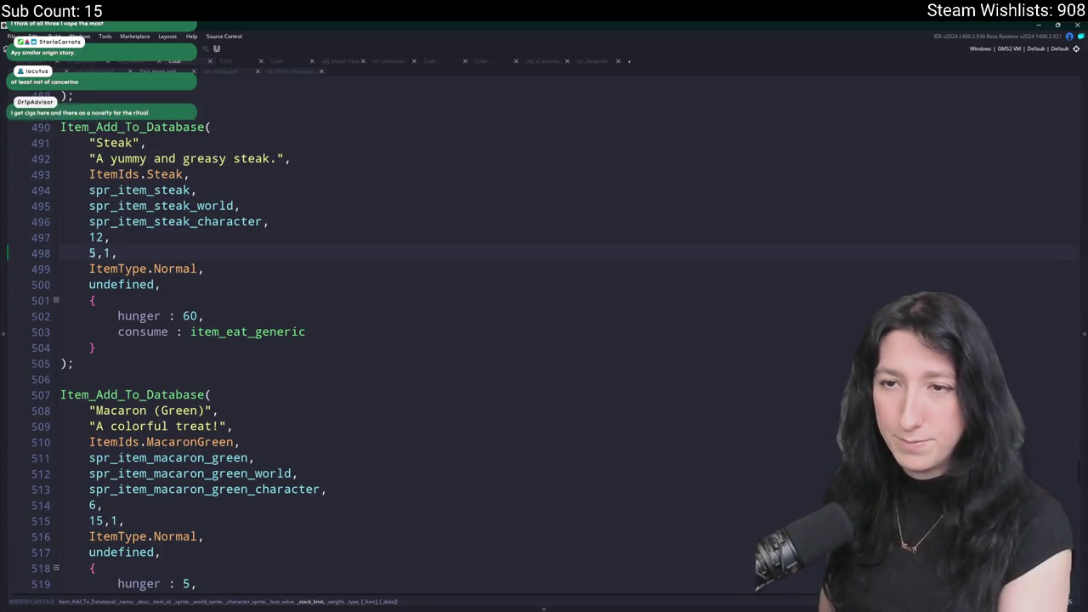
left_click(101, 238)
scroll(101, 243, "down", 4)
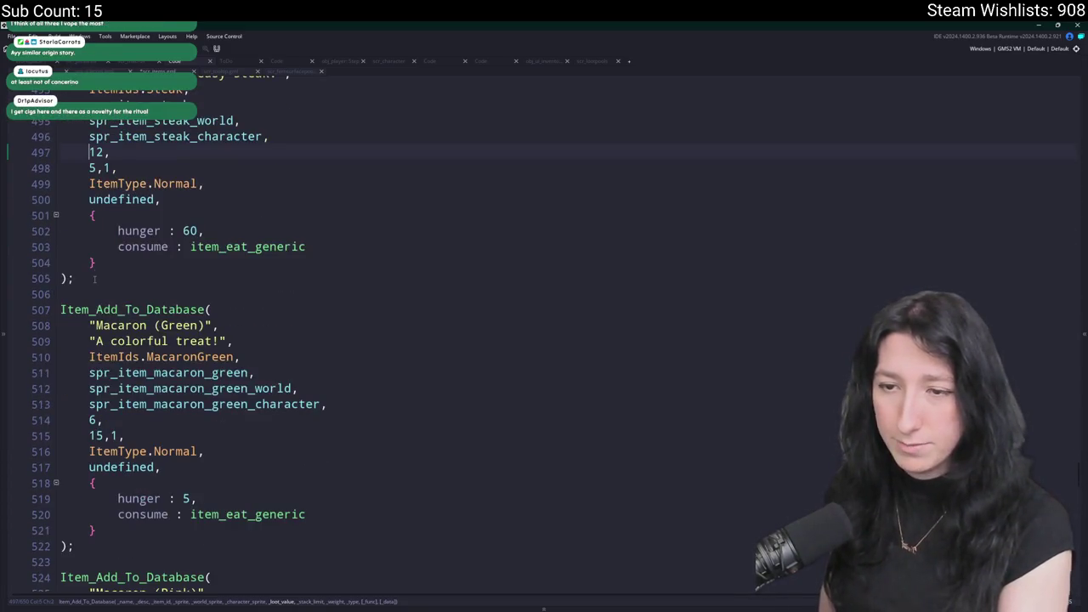
scroll(101, 243, "up", 4)
left_click(89, 503)
scroll(96, 493, "down", 4)
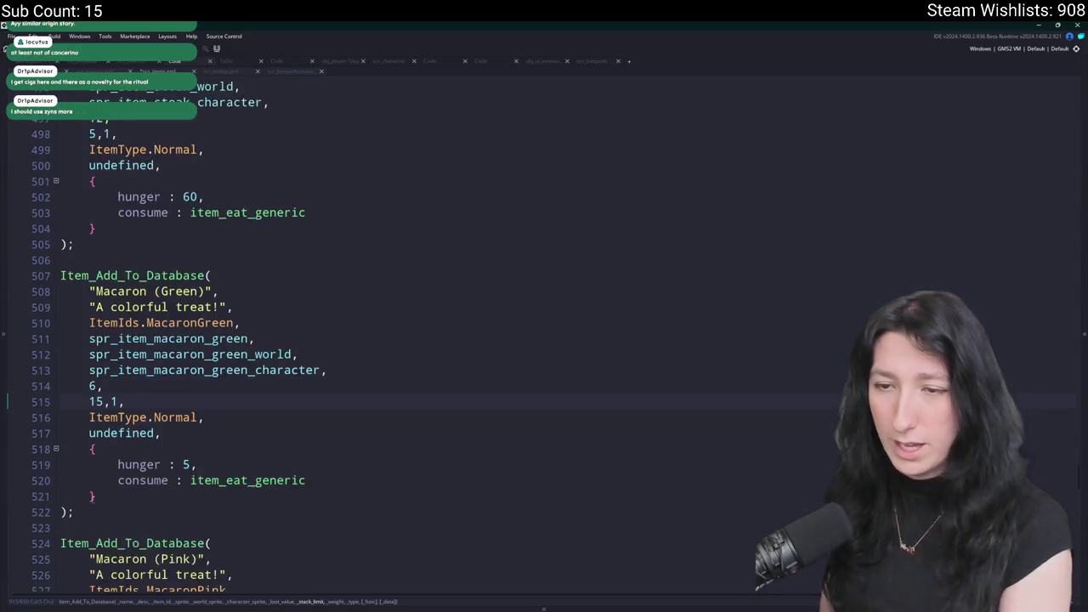
double_click(95, 316)
type("10")
scroll(96, 340, "down", 2)
Correct the Pink Macaron's loot value and set the Green Macaron's loot value to 15.
double_click(95, 483)
type("6")
scroll(95, 483, "down", 3)
key("BackSpace")
type("15")
scroll(96, 366, "up", 2)
scroll(93, 215, "up", 1)
double_click(93, 215)
type("15")
Raise the Steak's loot value from 12 to 35.
scroll(300, 298, "up", 5)
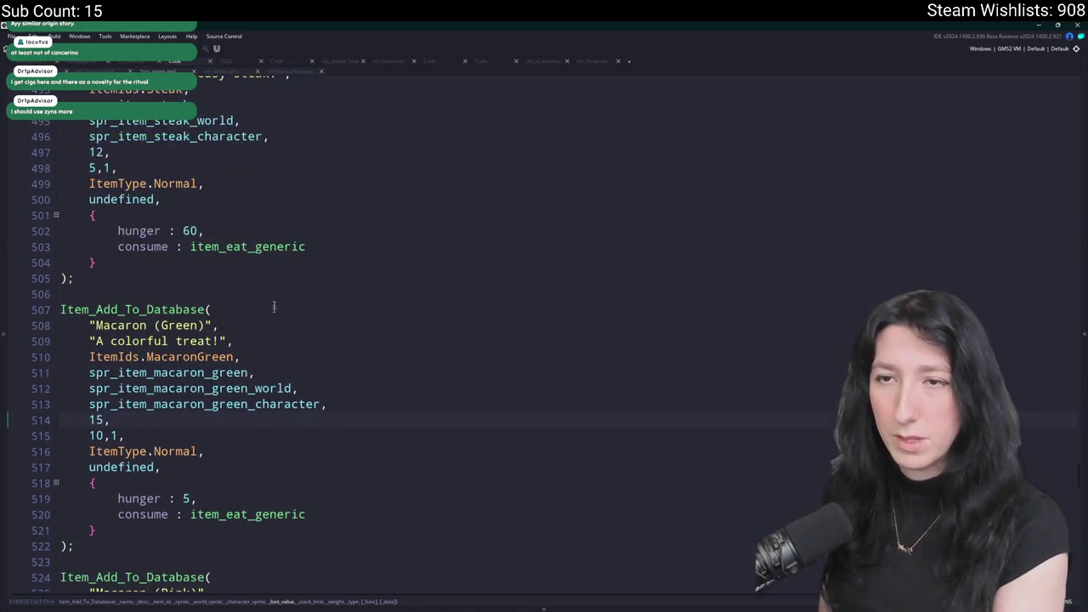
left_click(94, 238)
double_click(96, 254)
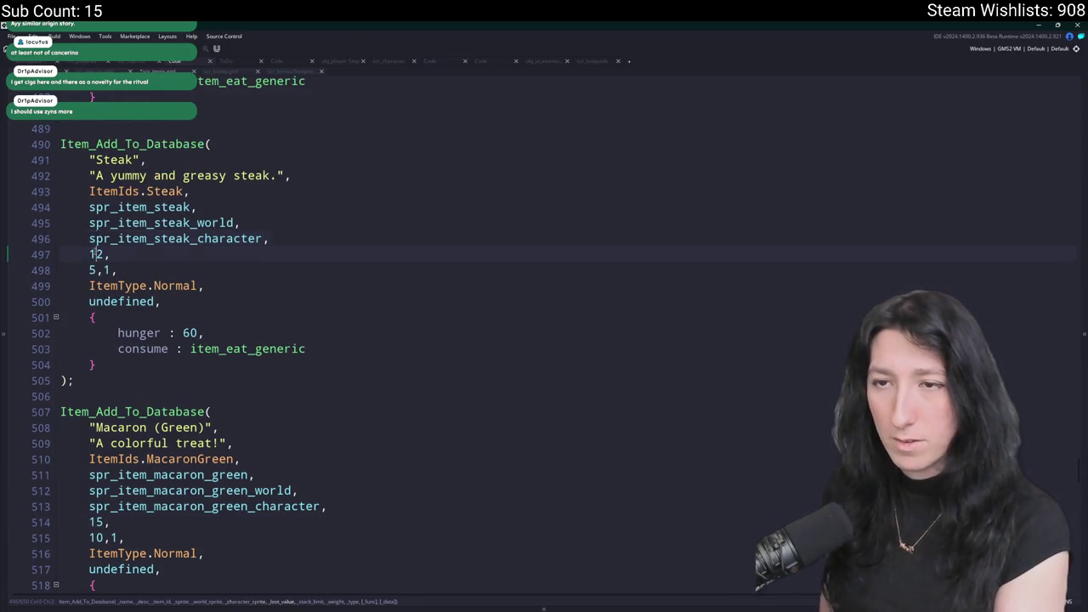
scroll(225, 274, "up", 1)
scroll(222, 273, "up", 1)
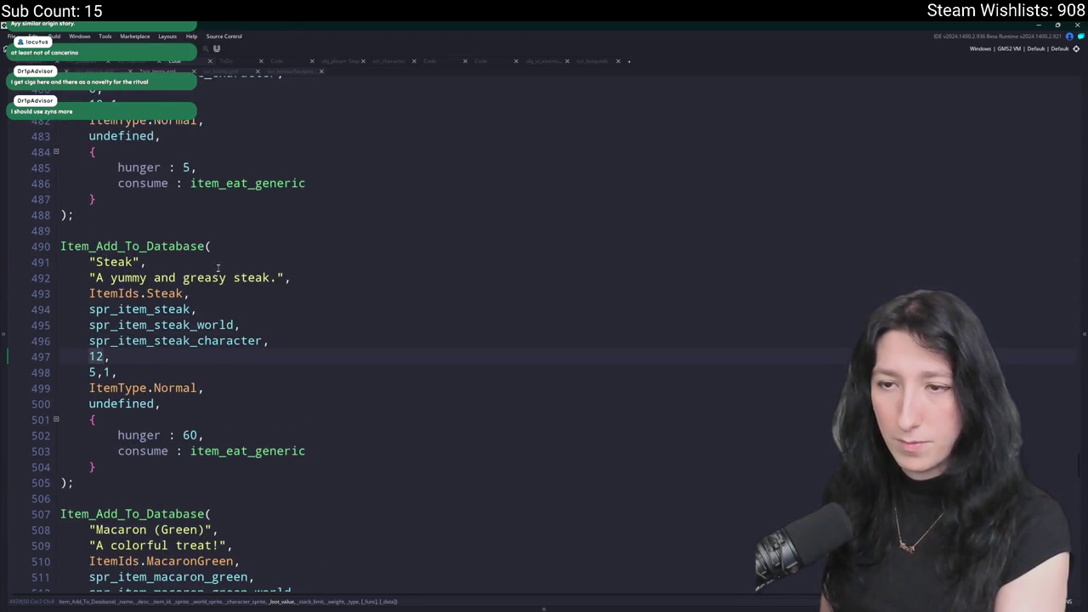
type("30,")
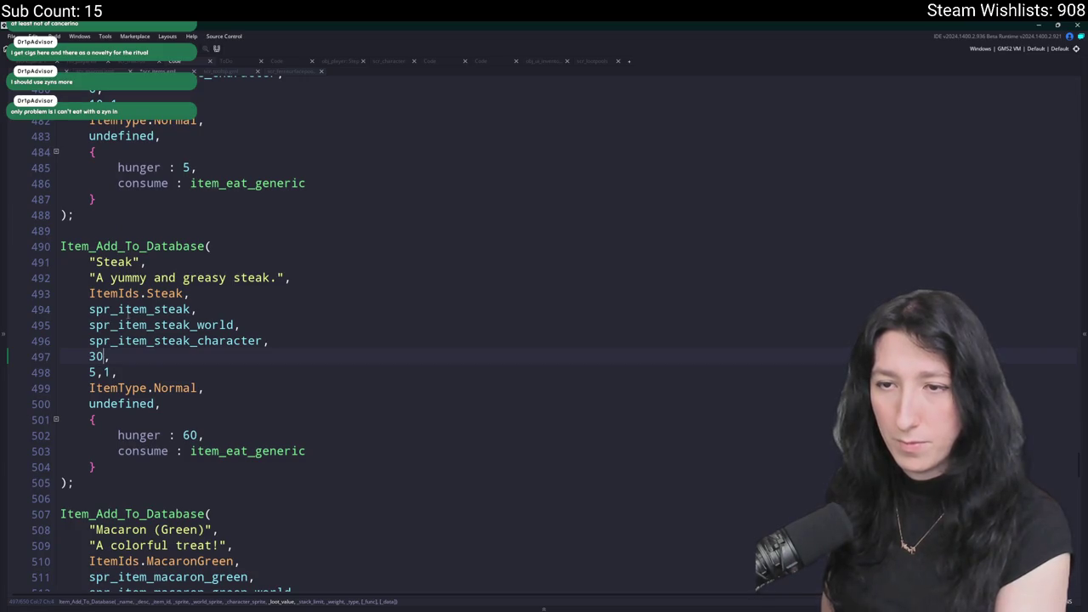
key("BackSpace")
type("5")
scroll(117, 170, "up", 3)
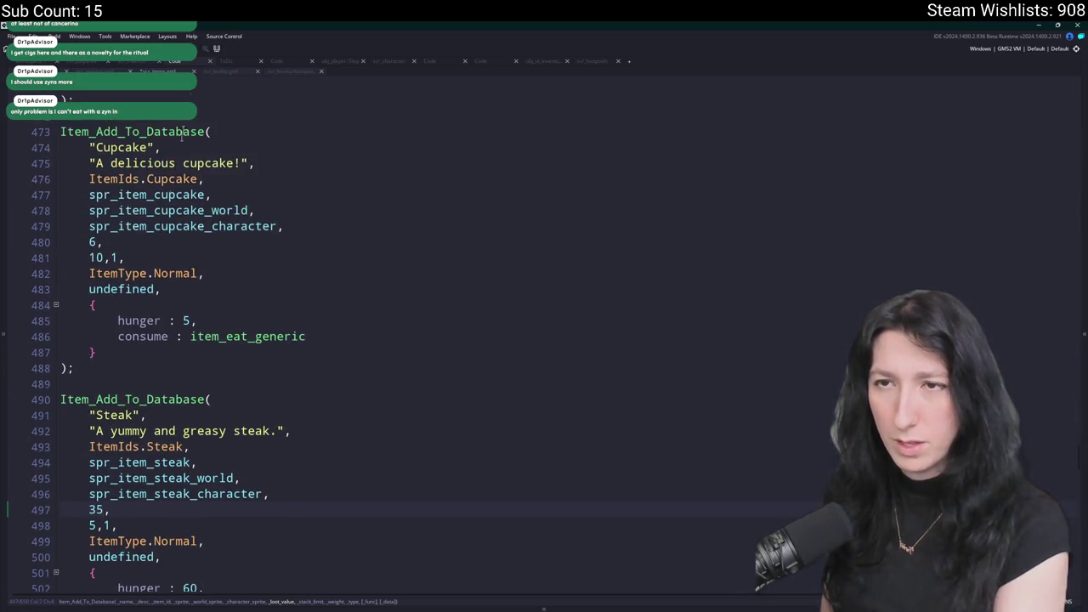
Set the Cupcake's loot value to 10 and the Cake's to 15.
double_click(92, 241)
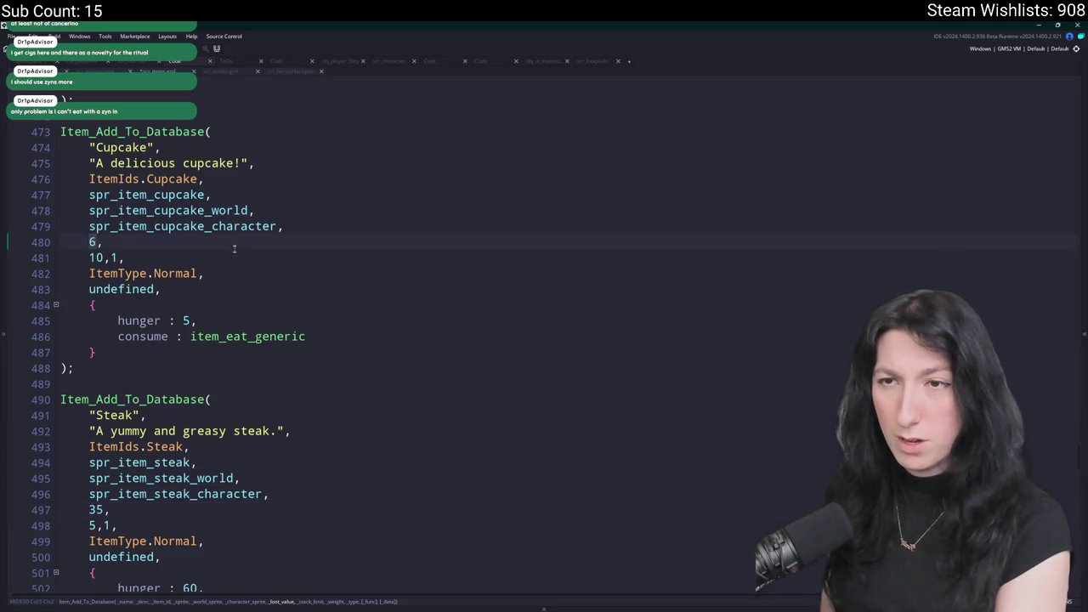
type("10")
scroll(228, 170, "up", 5)
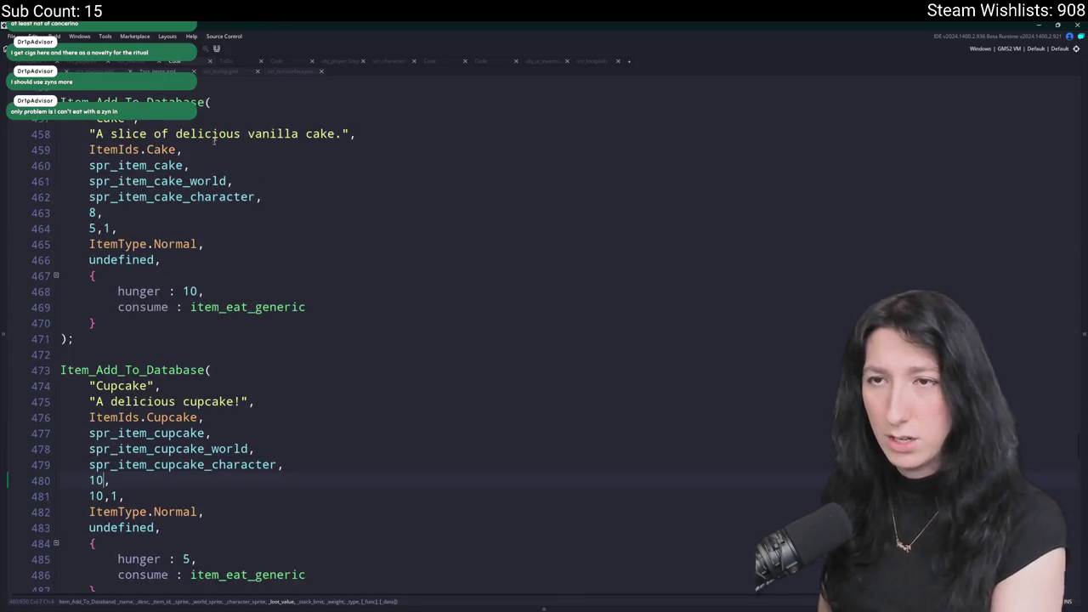
scroll(225, 102, "up", 1)
double_click(92, 264)
type("15")
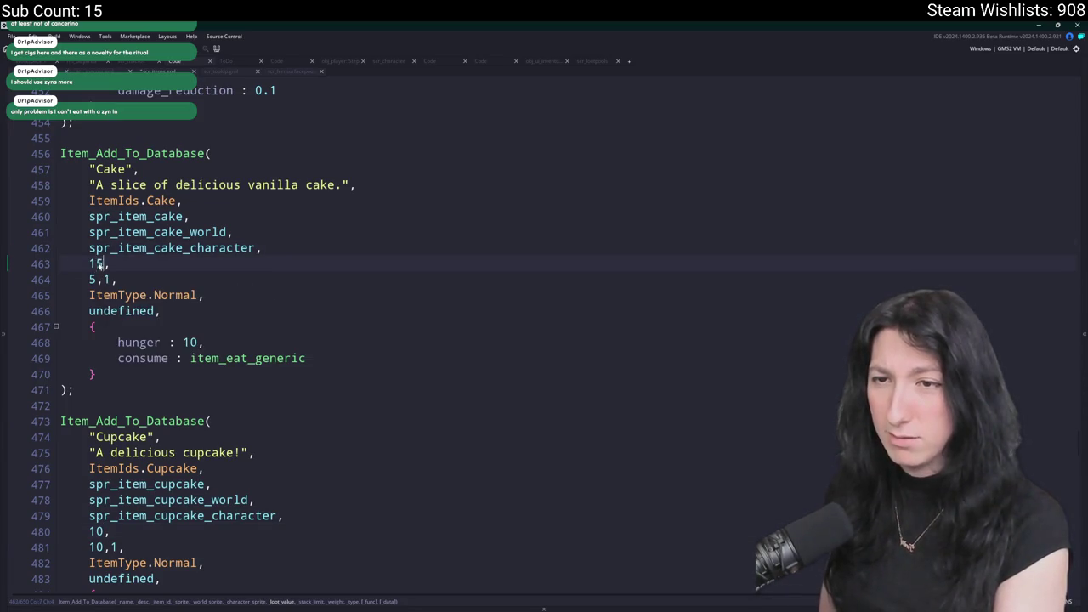
scroll(99, 265, "up", 8)
Set the Metal Mask's loot value to 50 and the Gumenforced Vest's to 60.
double_click(95, 321)
scroll(153, 337, "up", 3)
type("4,")
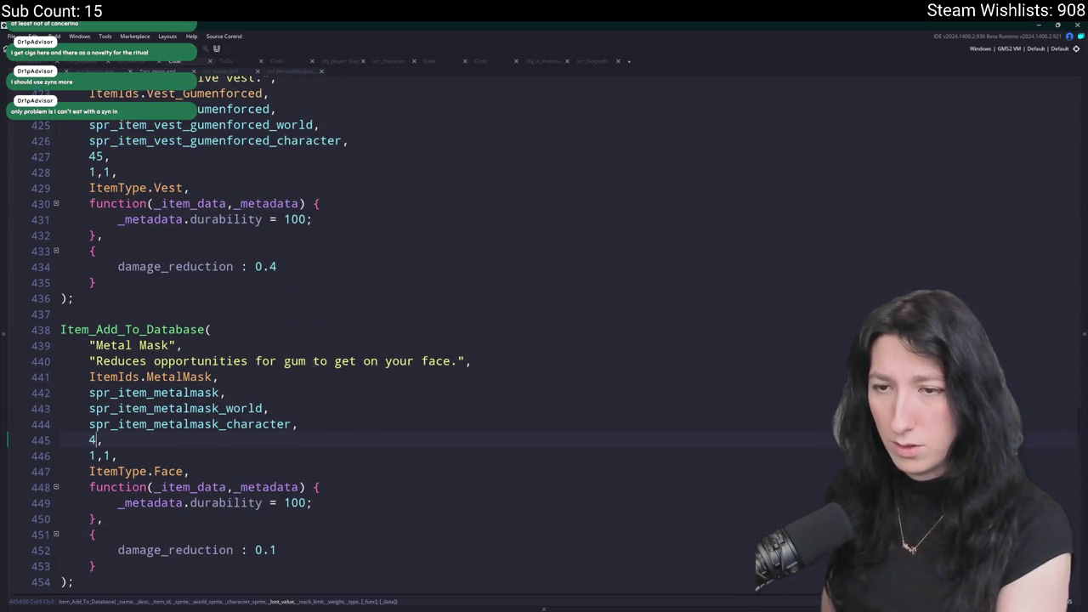
key("BackSpace")
type("50")
scroll(241, 331, "up", 4)
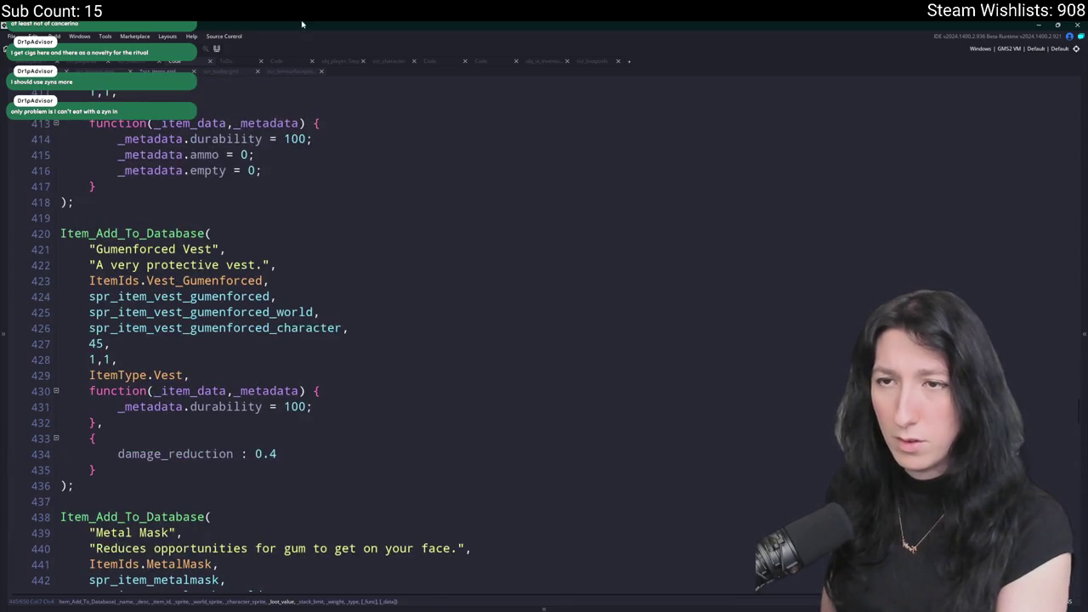
double_click(95, 343)
type("60")
scroll(143, 125, "up", 5)
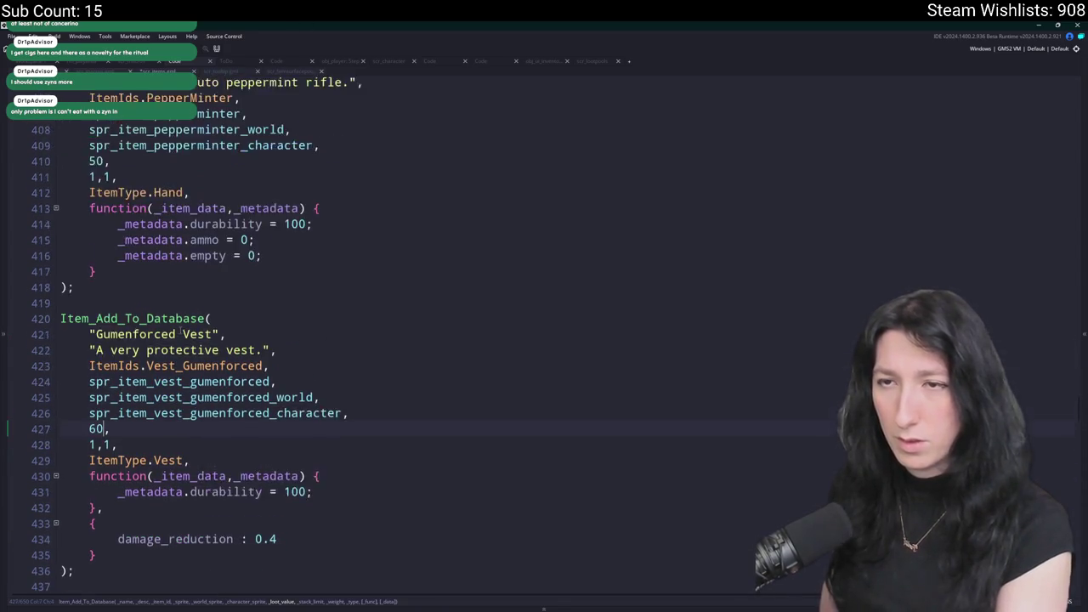
Set the Pepper Minter's loot value to 75 and the Cinnamon Blaster's to 50.
double_click(96, 314)
type("70")
scroll(134, 317, "up", 2)
scroll(134, 317, "up", 4)
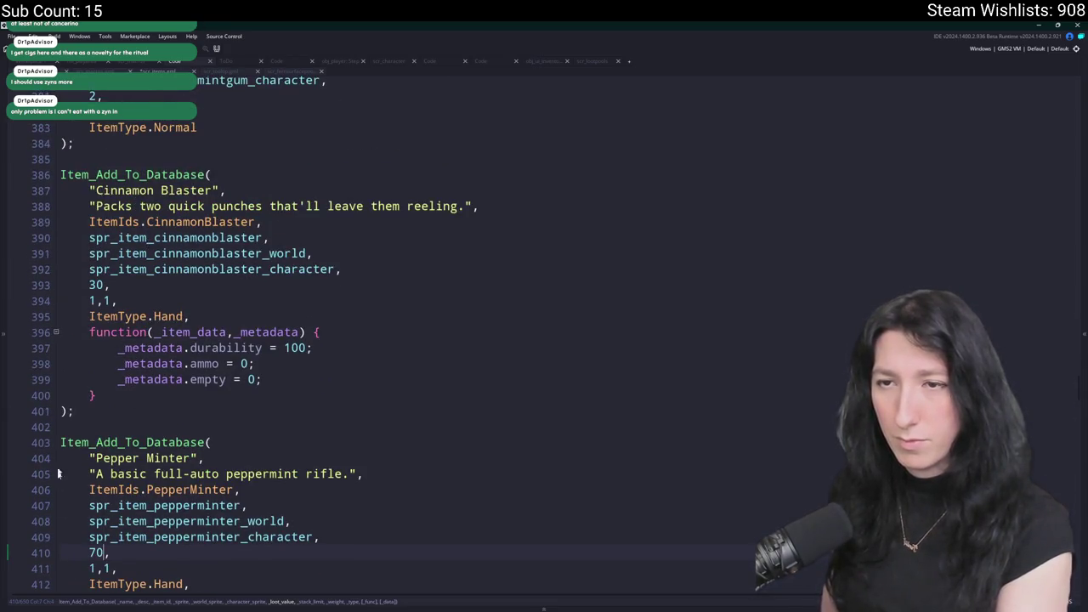
double_click(98, 553)
type("75")
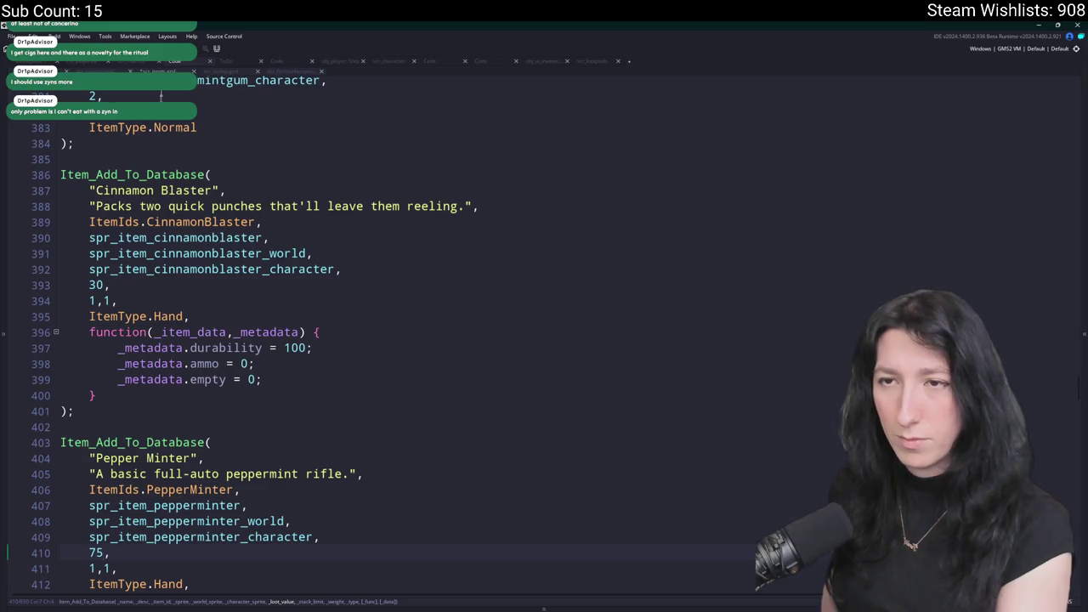
double_click(100, 285)
type("50")
scroll(93, 286, "up", 5)
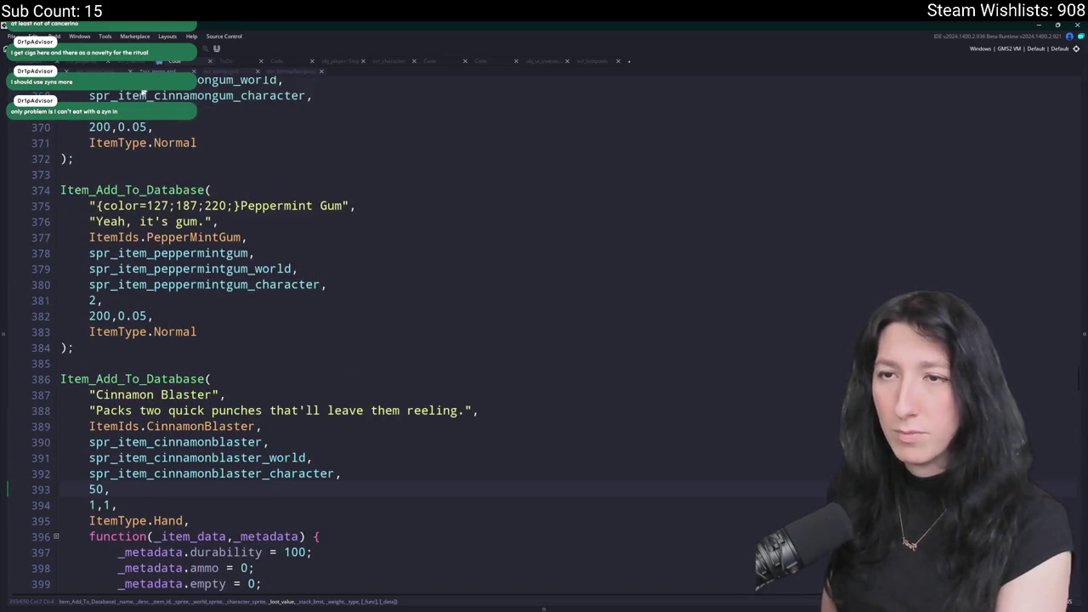
double_click(94, 301)
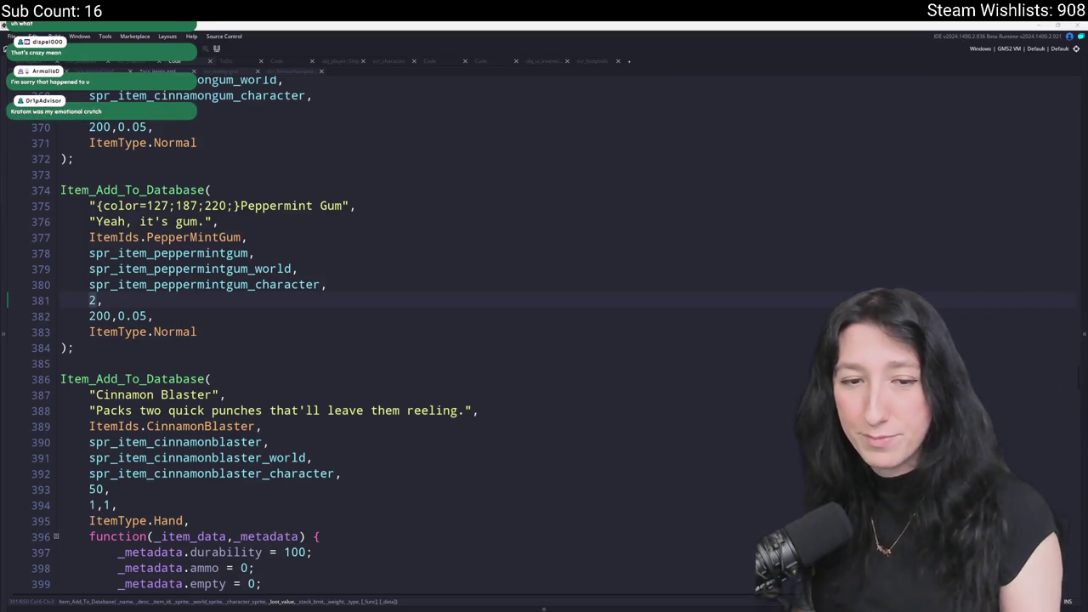
Set the Loafer's weight to 30 in scr_items.
left_click(298, 247)
left_click(370, 268)
key("Up")
key("Down")
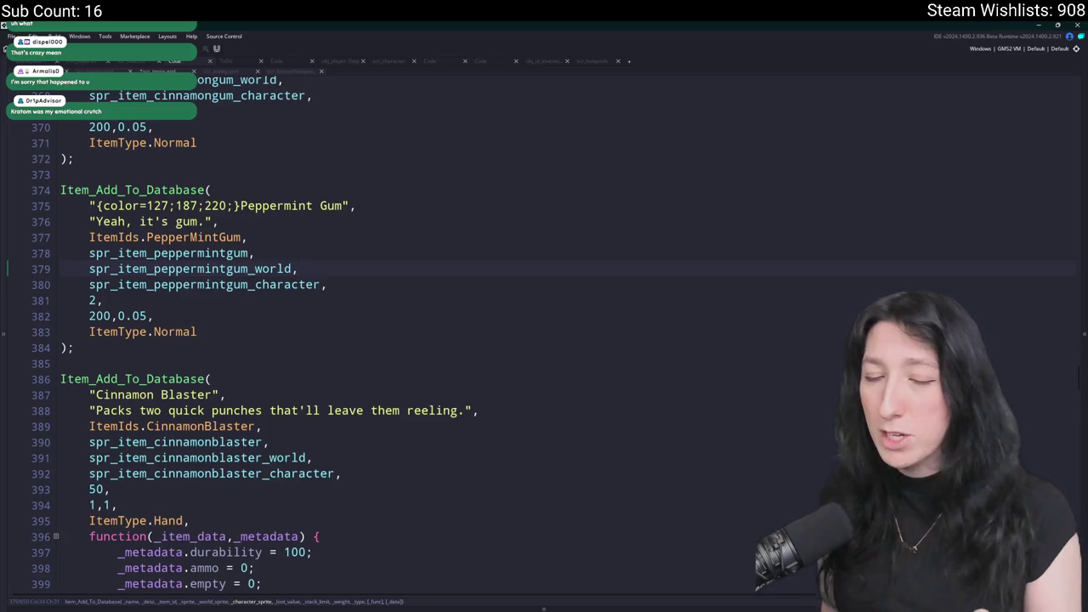
left_click(121, 306)
scroll(200, 341, "up", 3)
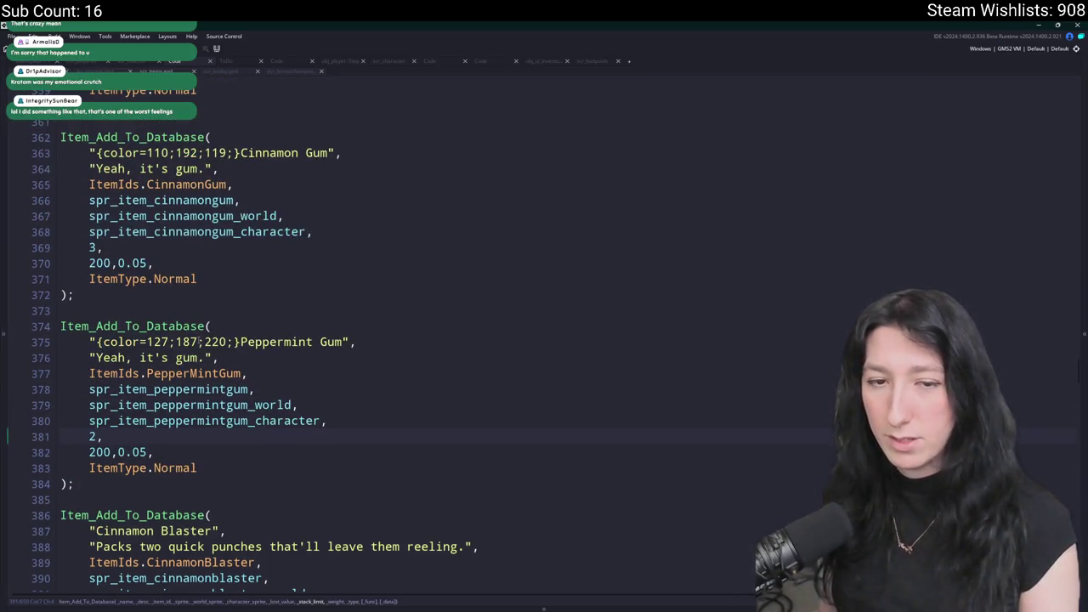
scroll(238, 247, "up", 3)
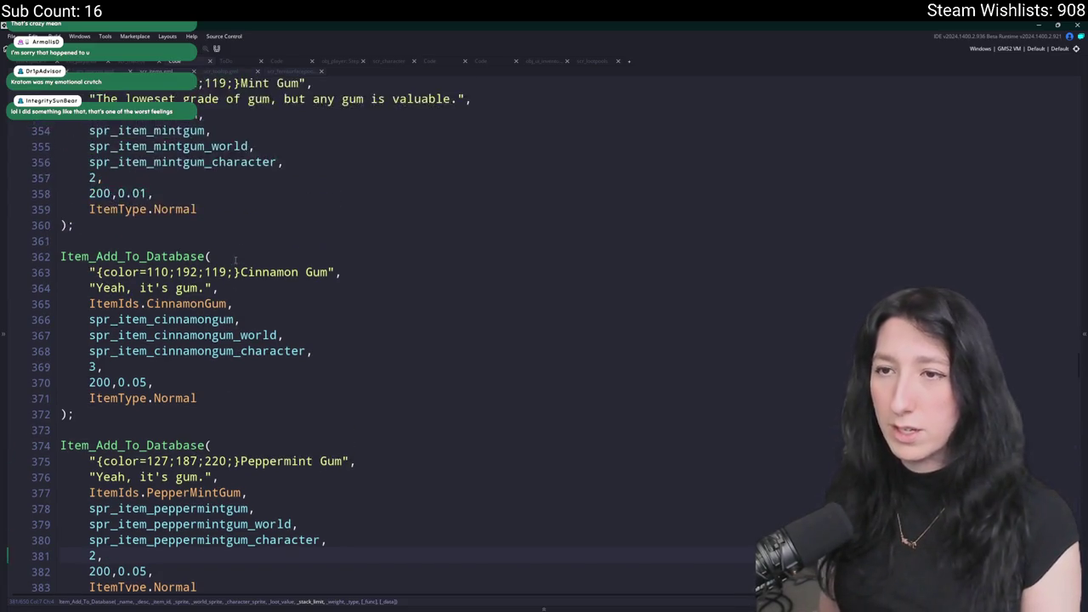
scroll(235, 260, "up", 3)
scroll(193, 294, "up", 6)
scroll(213, 340, "up", 6)
scroll(157, 464, "down", 2)
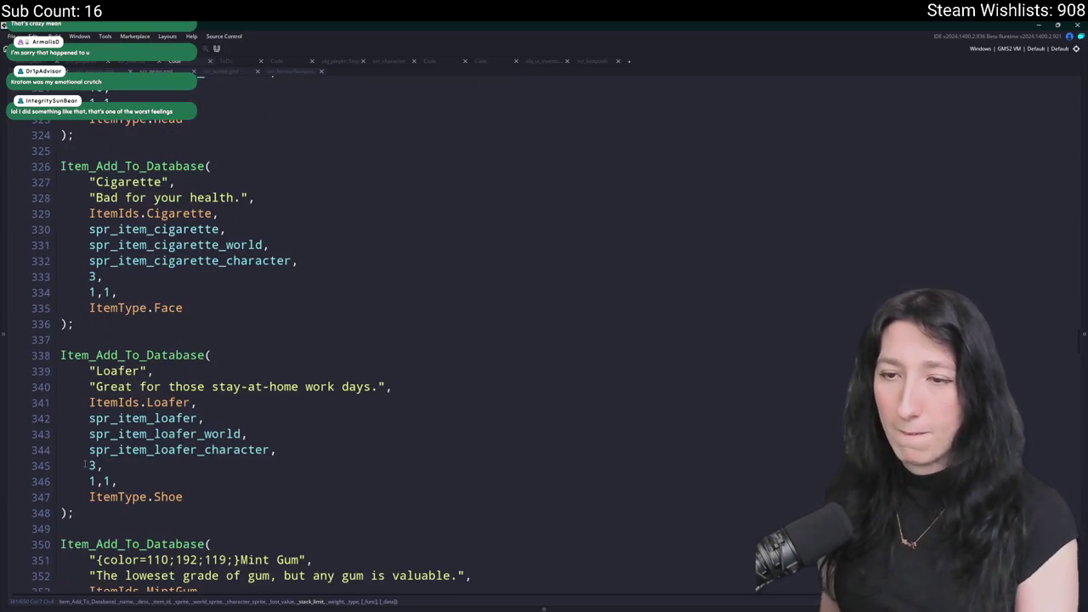
left_click(97, 465)
type("0")
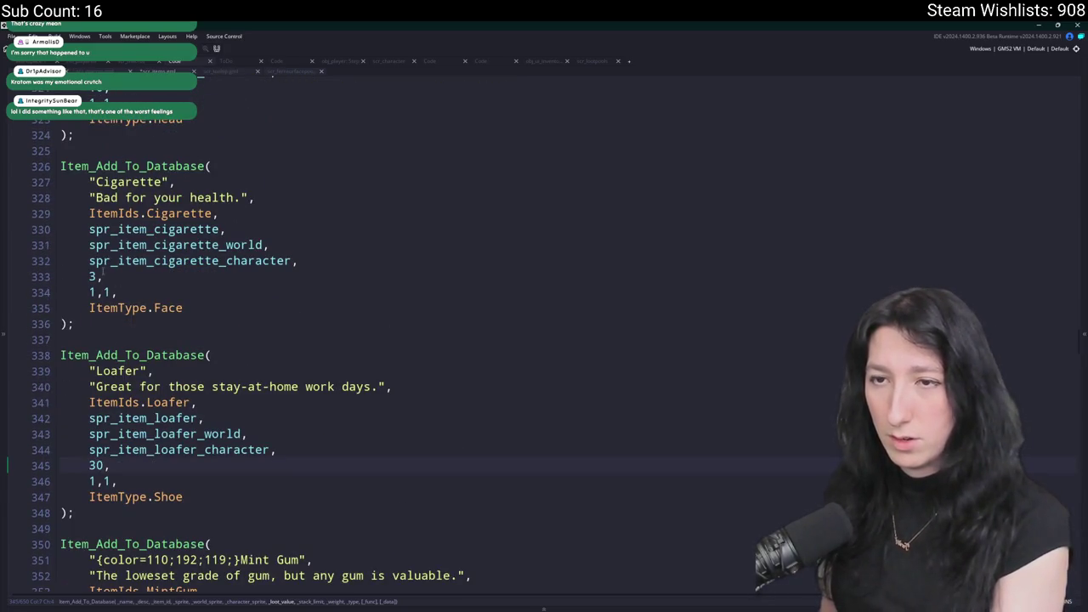
Set the Cigarette's weight to 20 and the Sun Hat's weight to 30.
scroll(255, 332, "up", 3)
key("BackSpace")
type("20")
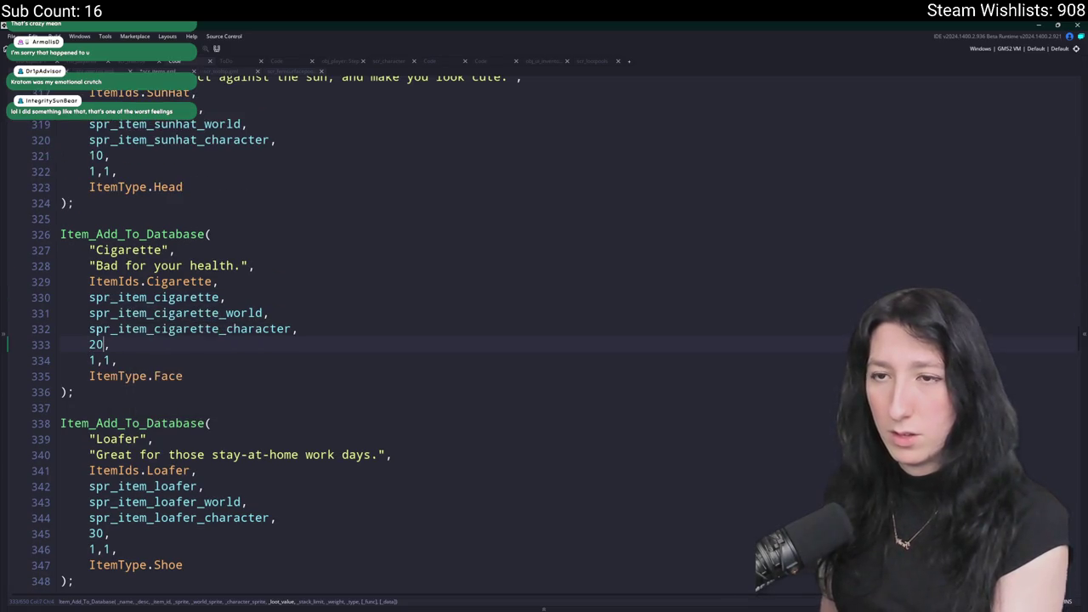
scroll(213, 340, "up", 3)
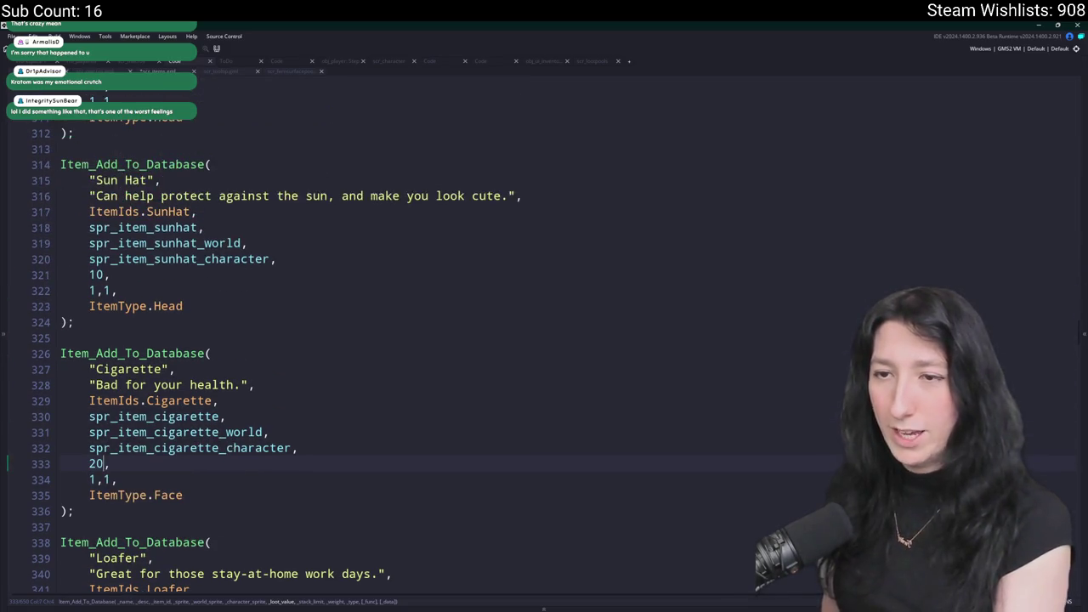
left_click(255, 272)
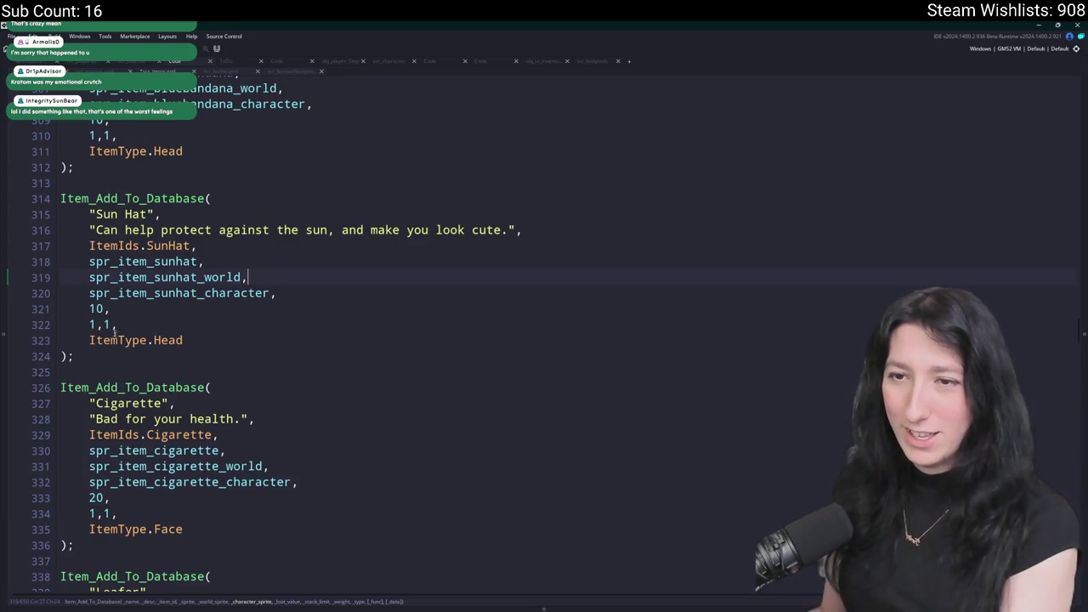
double_click(96, 309)
scroll(289, 182, "up", 1)
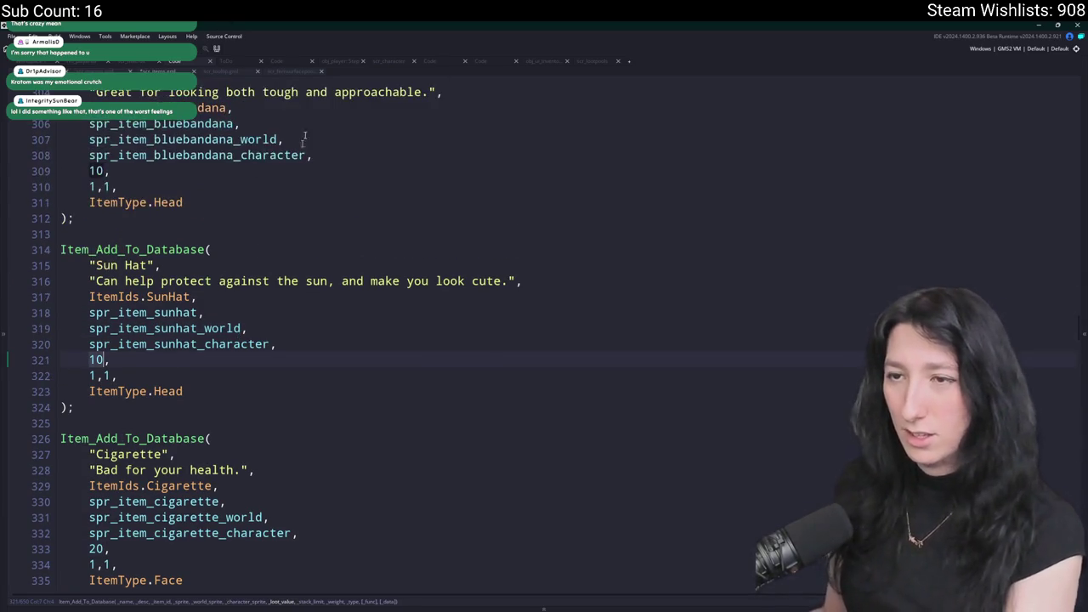
type("5,")
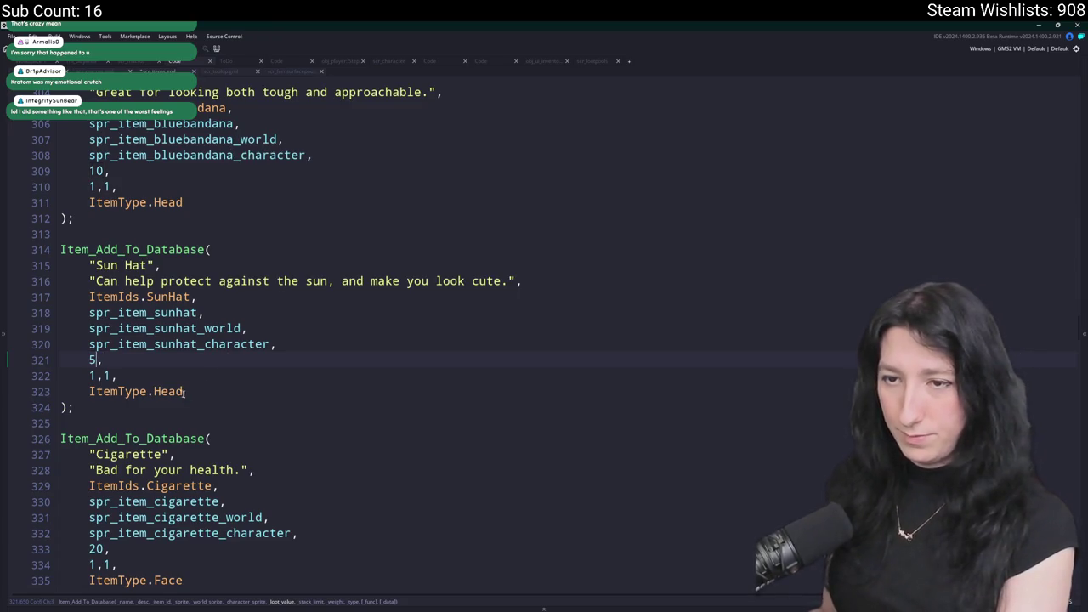
key("BackSpace")
type("30")
scroll(94, 250, "up", 2)
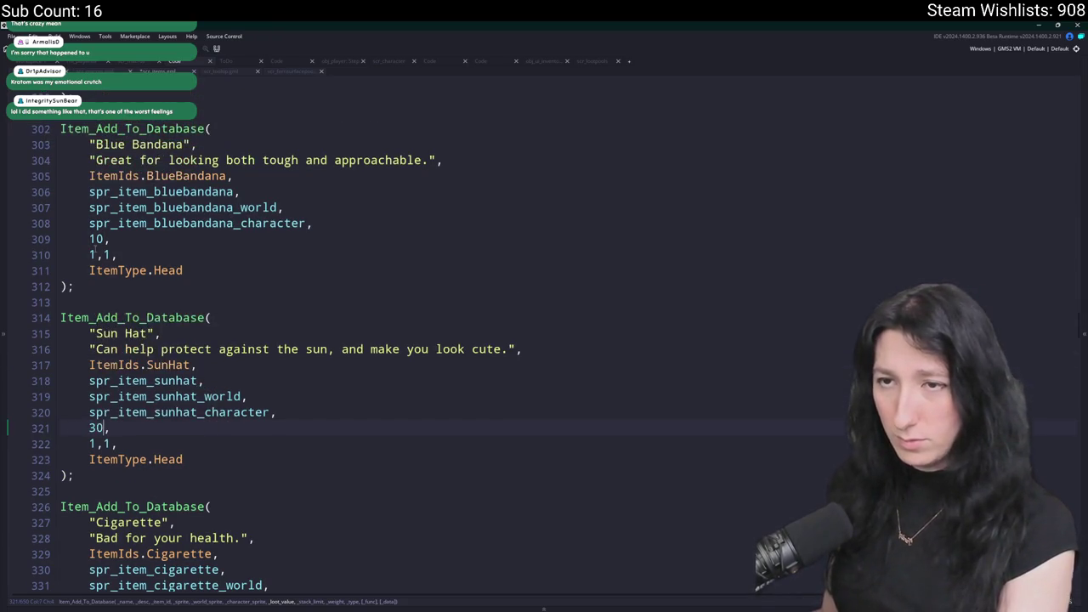
Raise the Blue and Red Bandana weights from 10 to 30.
double_click(95, 239)
type("30")
scroll(91, 154, "up", 2)
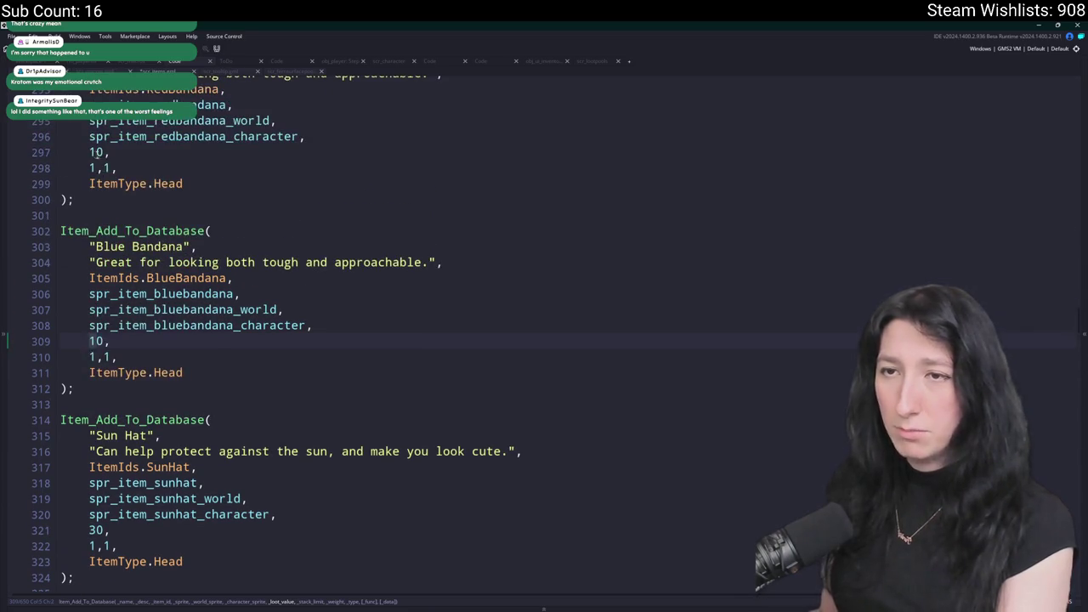
double_click(95, 153)
type("30")
scroll(91, 153, "up", 8)
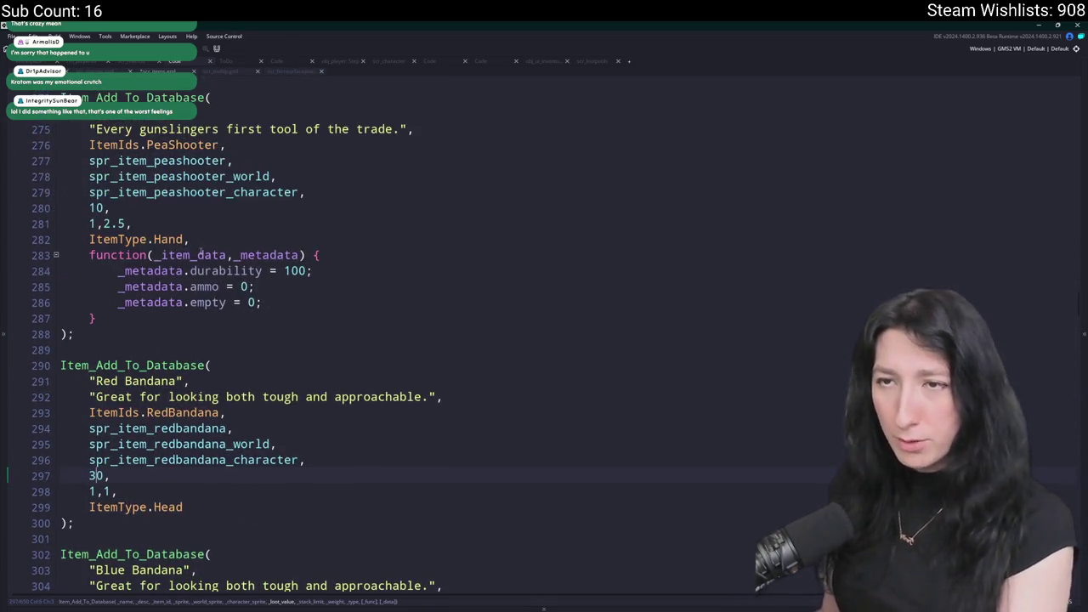
Set the Pea Shooter's weight to 25.
double_click(95, 276)
type("20")
scroll(95, 276, "up", 3)
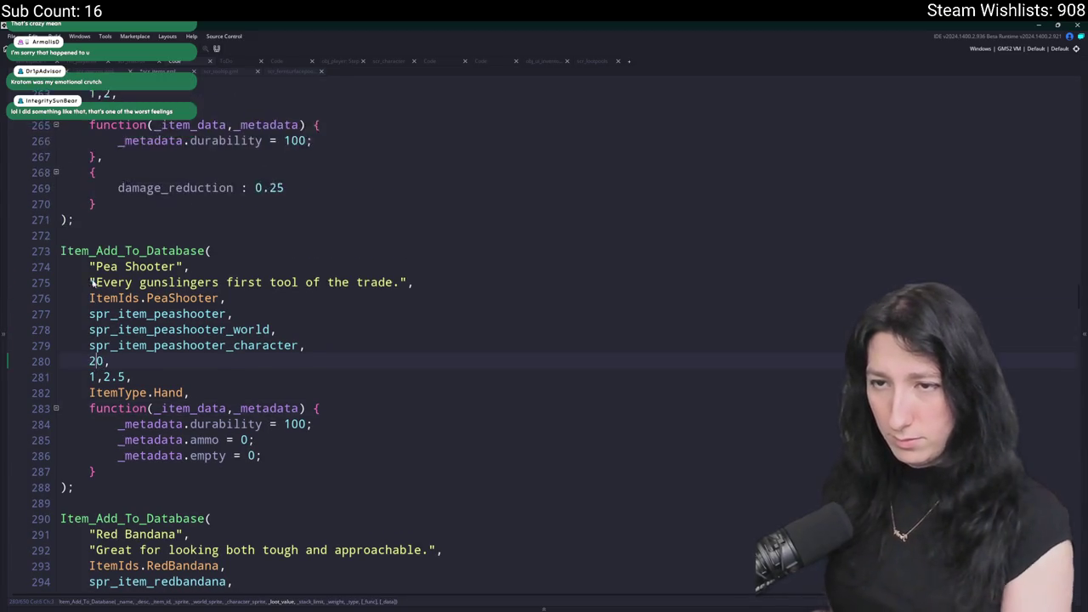
key("BackSpace")
type("5")
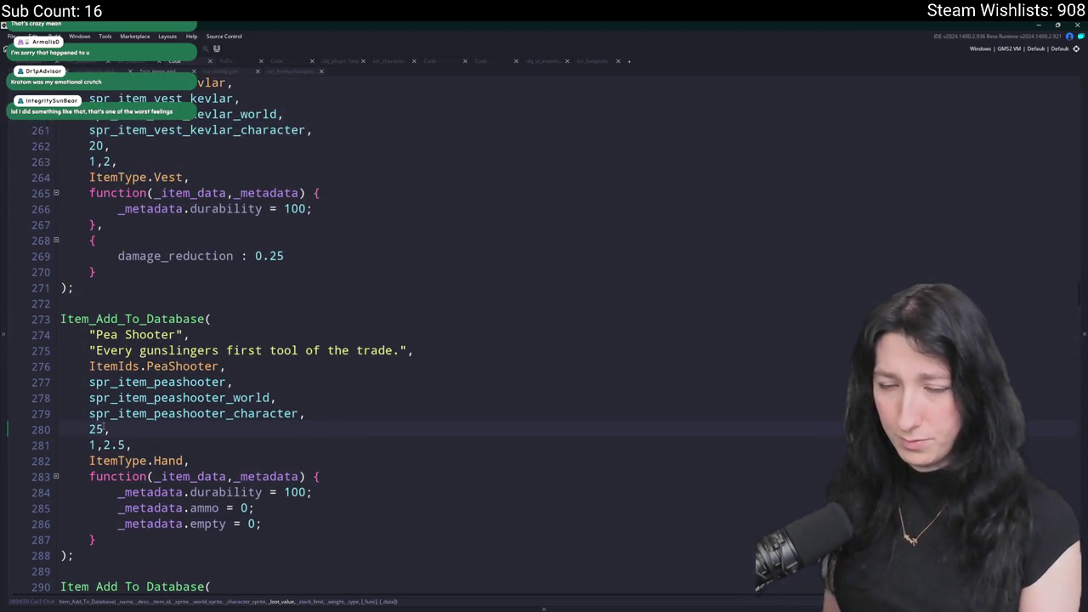
scroll(127, 257, "up", 1)
Set the Kevlar Vest's weight to 40.
left_click(105, 215)
key("BackSpace")
type("5")
scroll(128, 404, "up", 4)
scroll(128, 403, "up", 2)
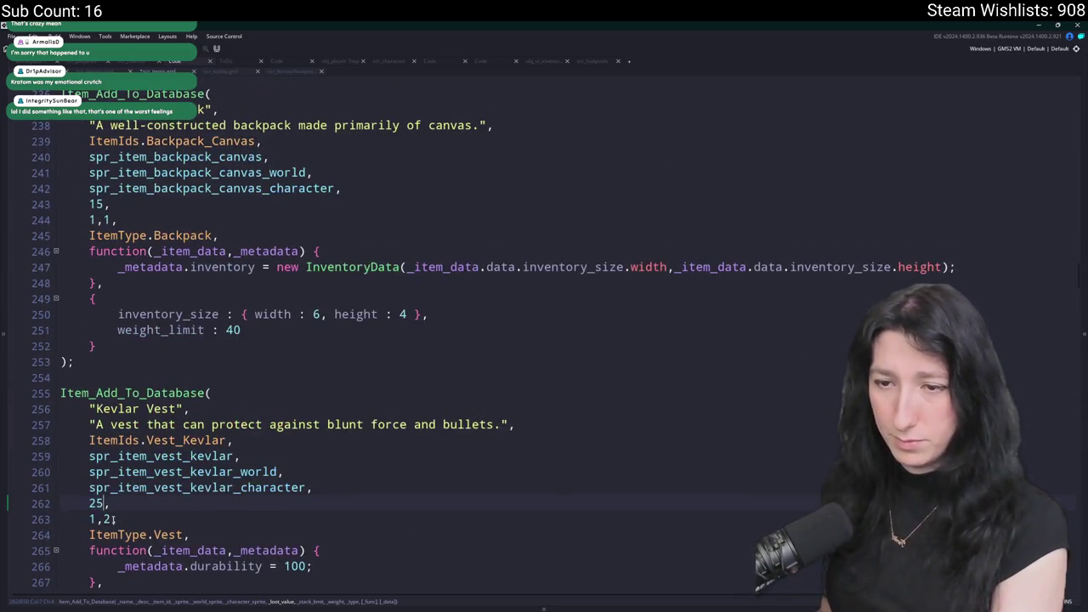
key("BackSpace")
key("BackSpace")
type("40,")
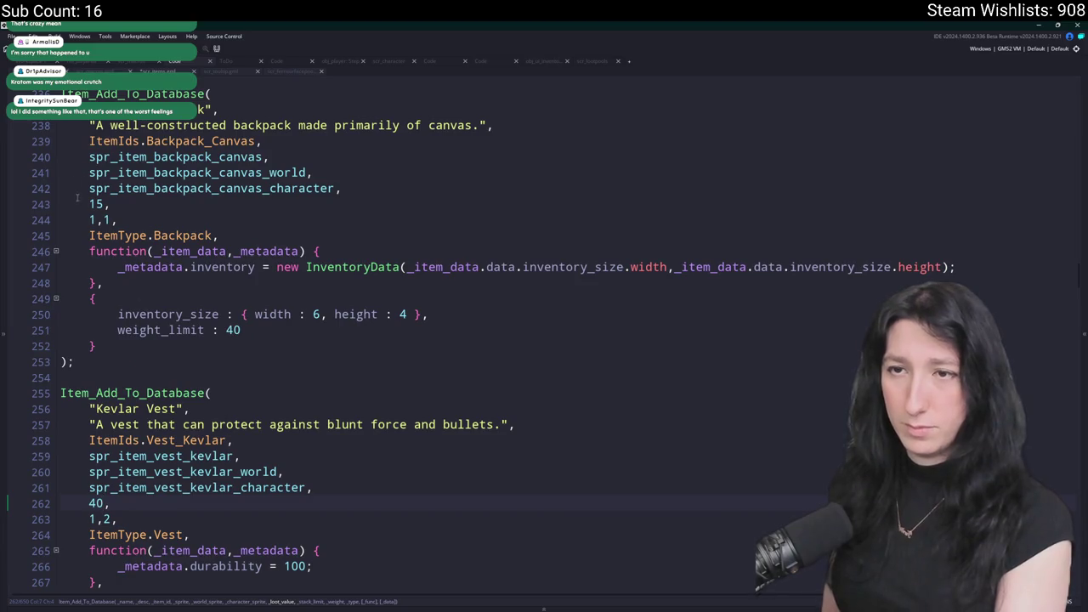
Raise the Canvas Backpack and Cloth Backpack weights to 25.
double_click(96, 204)
type("25")
scroll(93, 255, "up", 8)
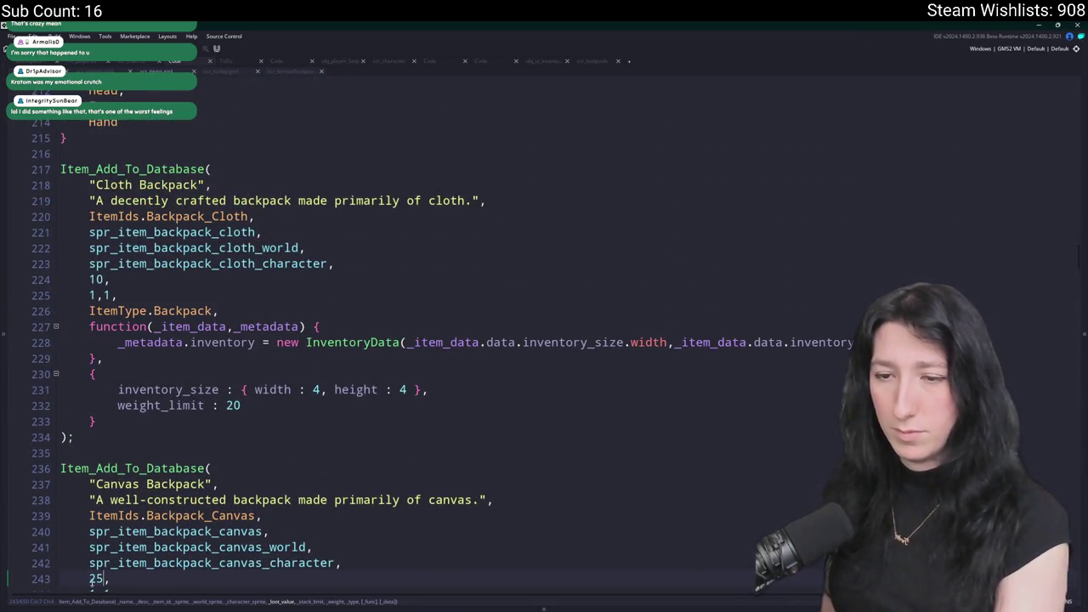
double_click(95, 279)
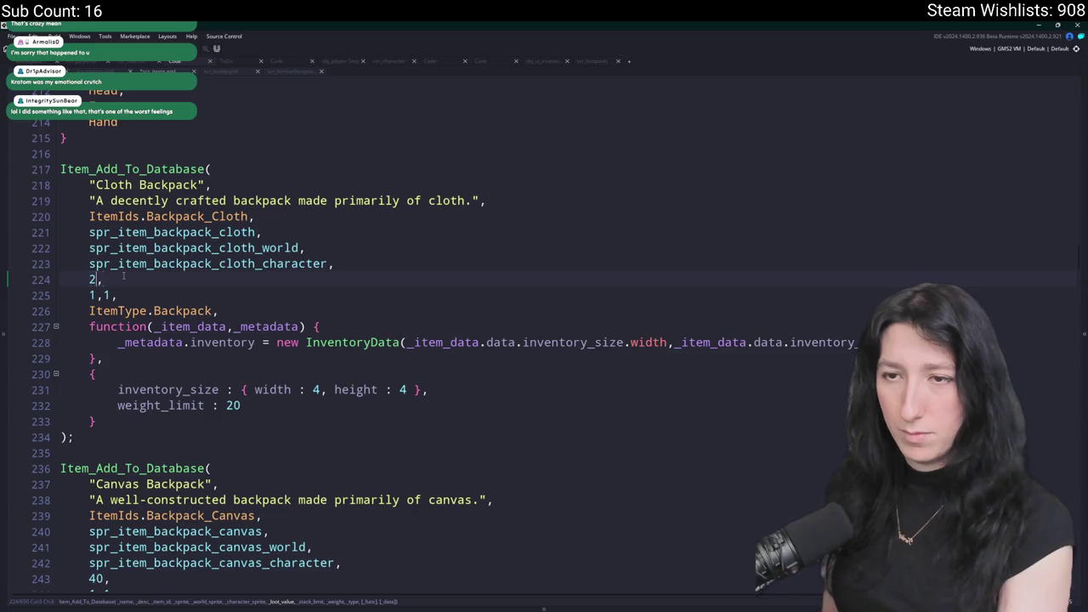
type("25")
scroll(96, 280, "up", 4)
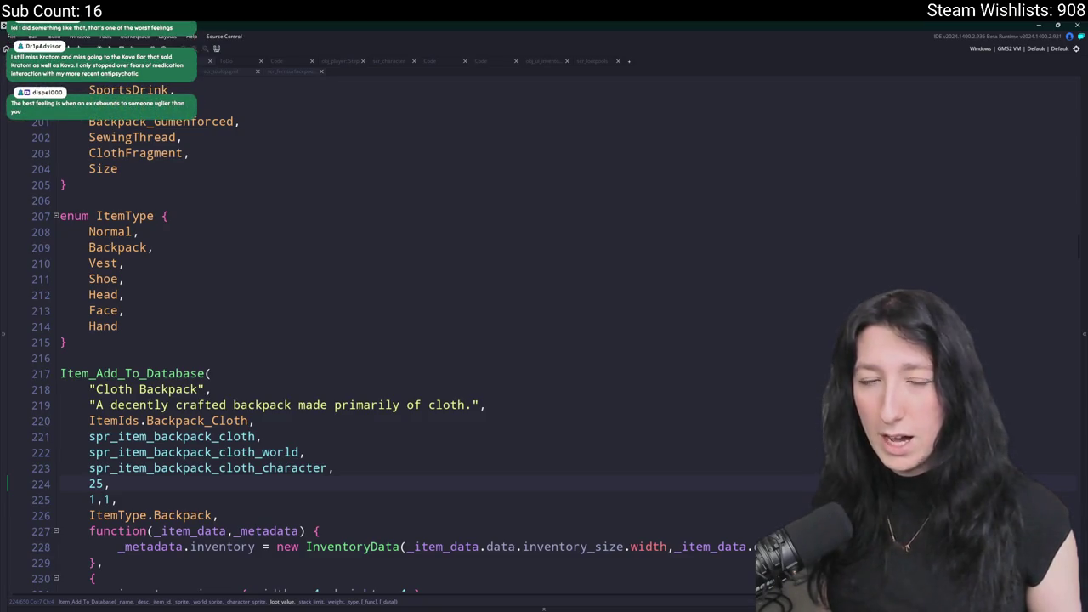
In scr_lootpools, duplicate the Food pool setup lines.
left_click(601, 60)
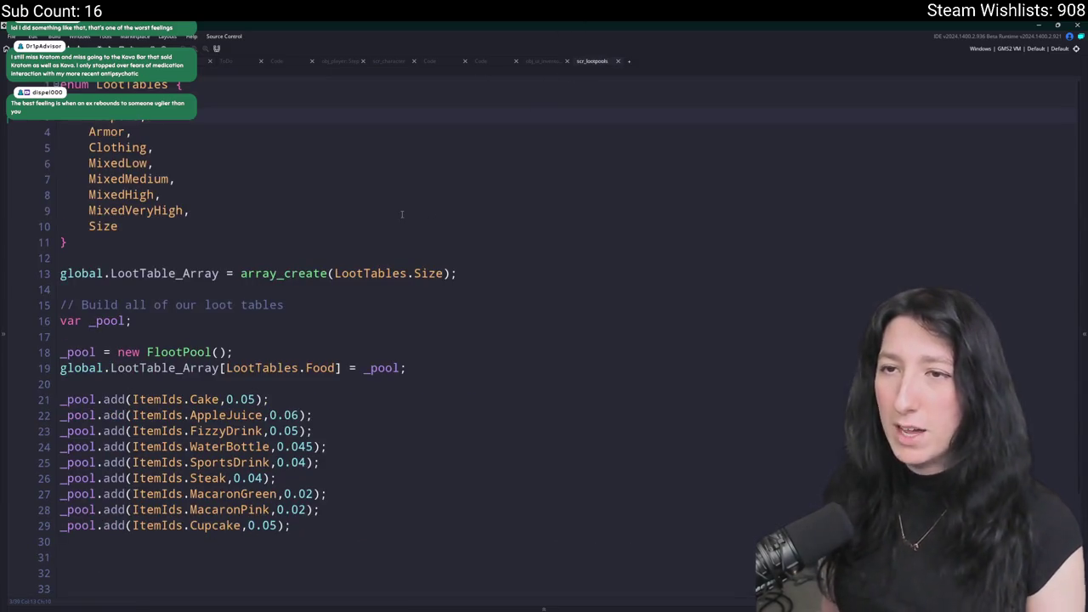
scroll(402, 215, "down", 2)
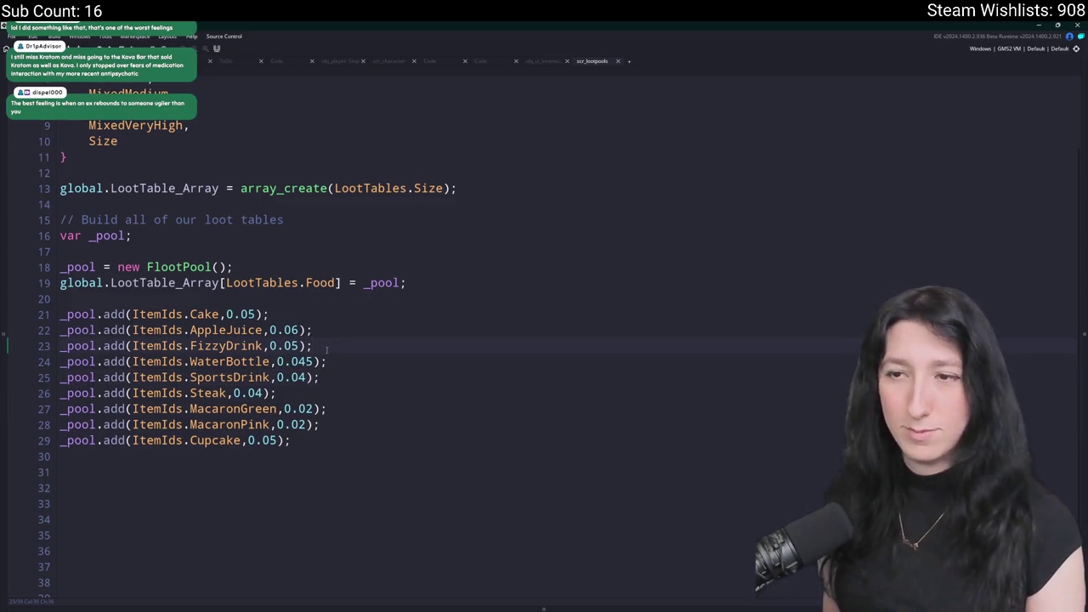
left_click(424, 282)
scroll(368, 263, "up", 2)
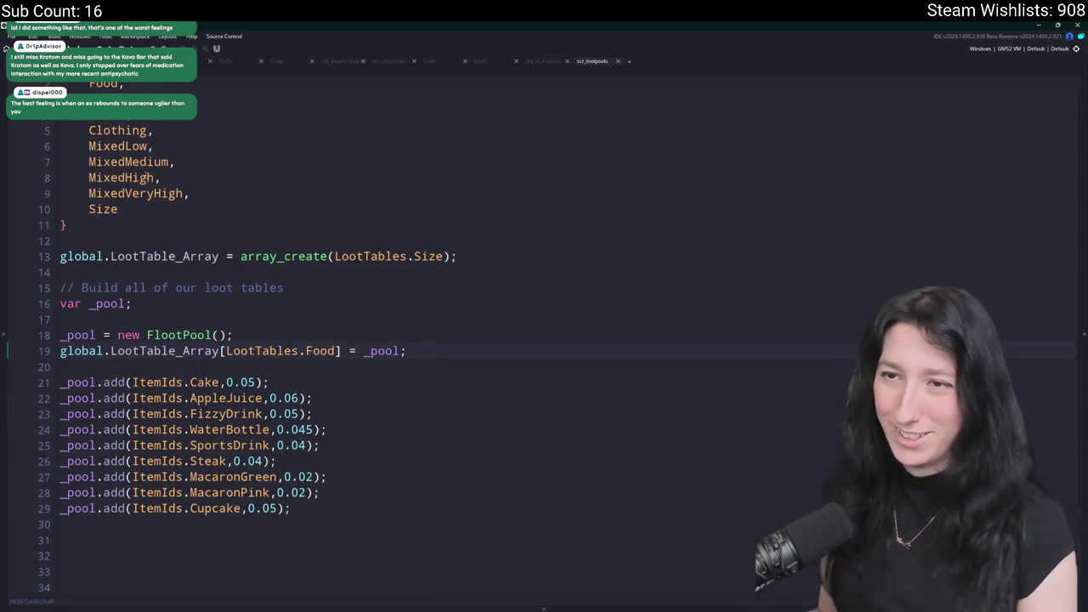
left_click(128, 161)
left_click(420, 348)
left_click_drag(418, 349, 403, 311)
key("ctrl+d")
left_click(410, 349)
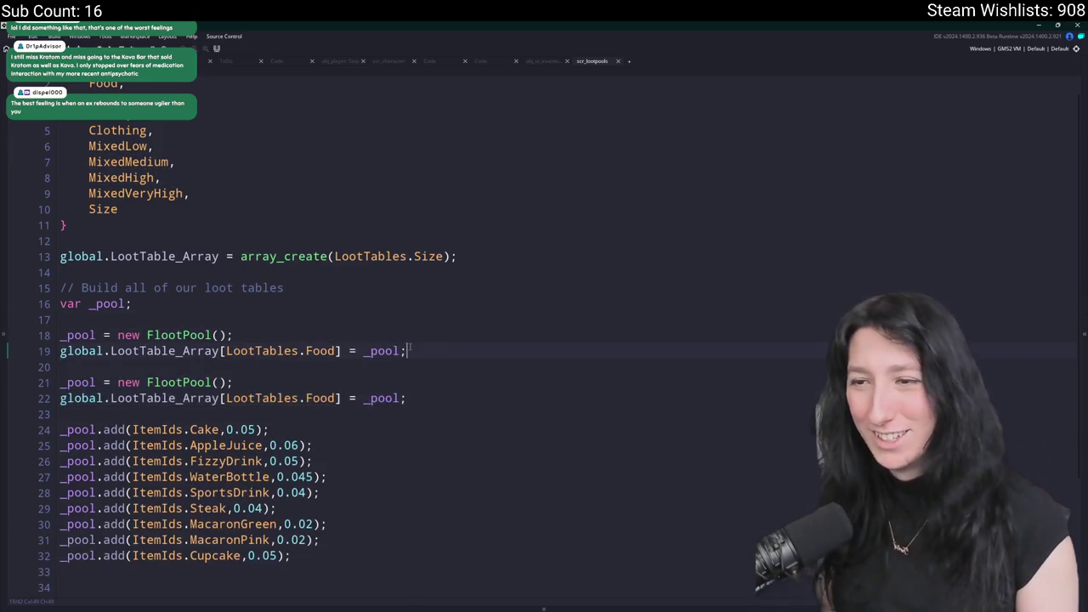
Point the copied pool at LootTables.MixedLow and add an item line to it.
left_click(146, 146)
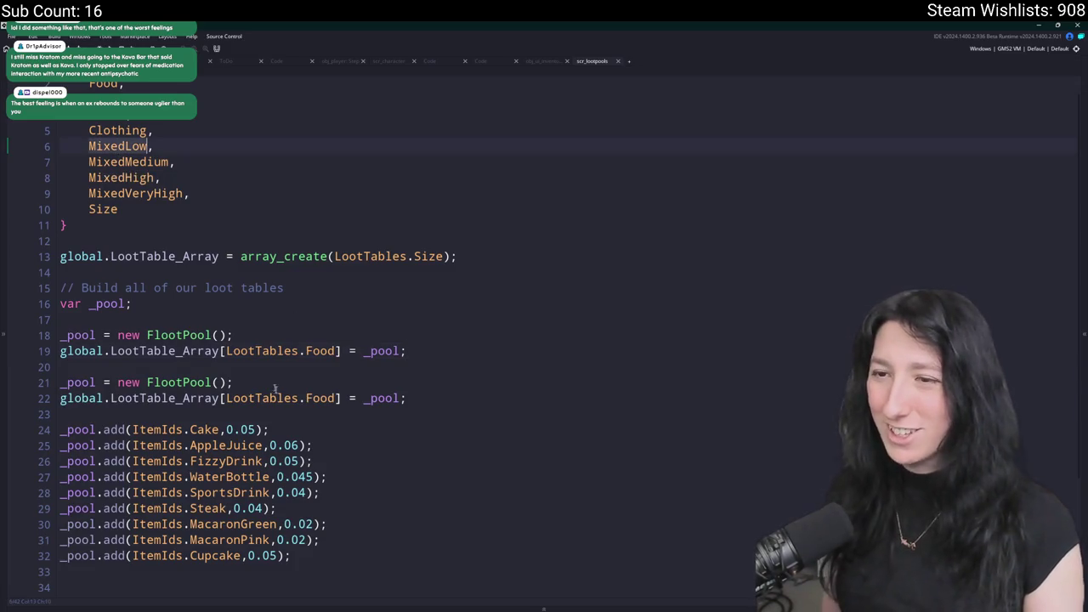
key("ctrl+c")
double_click(320, 351)
key("ctrl+v")
left_click_drag(291, 555, 190, 524)
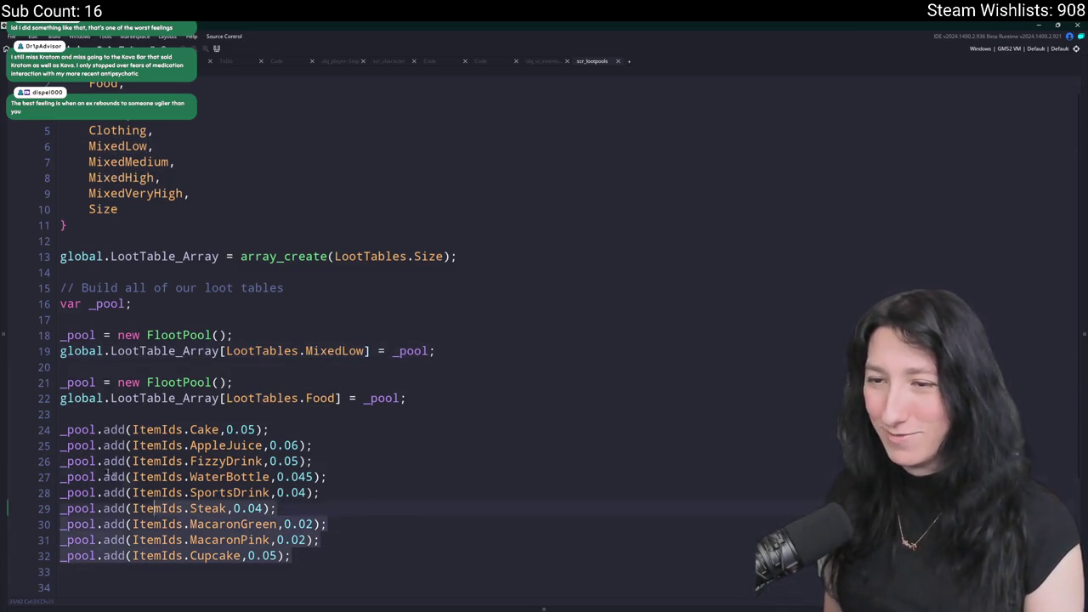
left_click(60, 429, "shift")
left_click(102, 429)
left_click(435, 350)
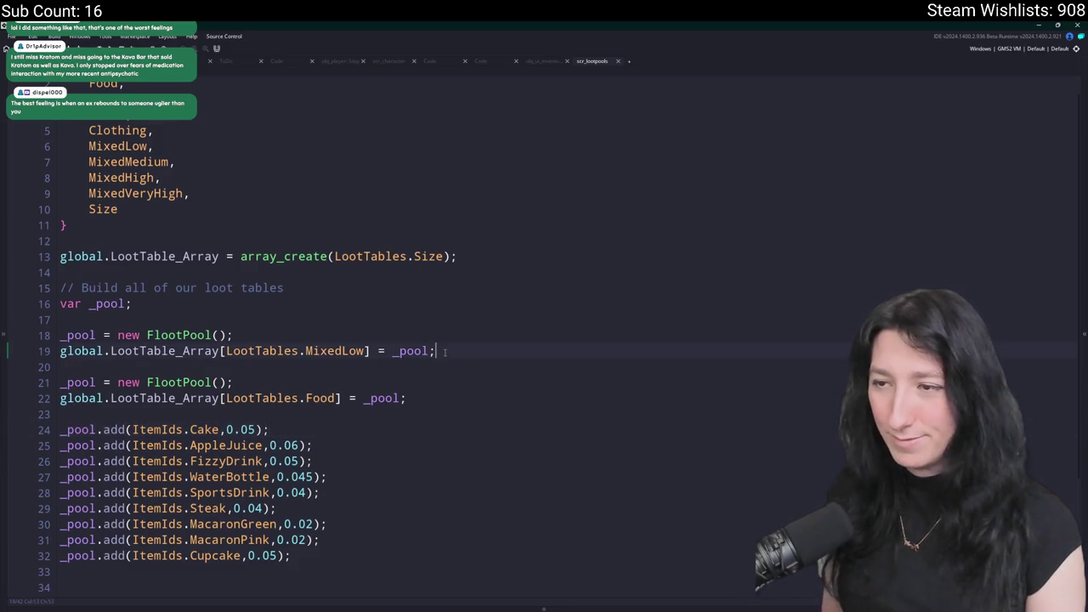
key("Return")
key("ctrl+v")
Replace Cake on the new item line with ItemIds.Vest_Kevlar via autocomplete.
scroll(289, 330, "down", 1)
double_click(204, 332)
type("Vest")
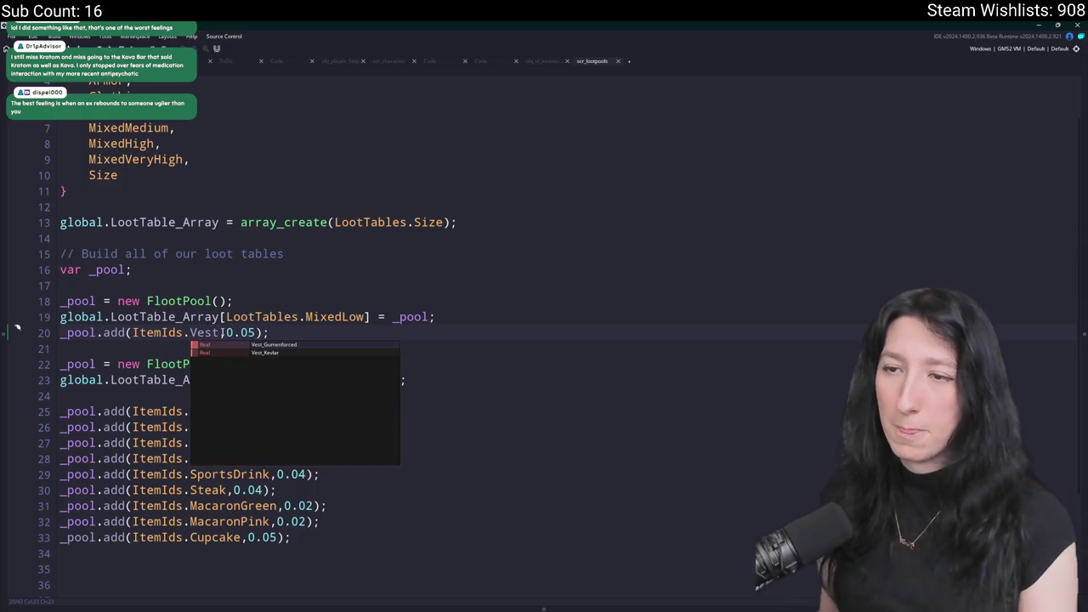
key("Down")
key("Return")
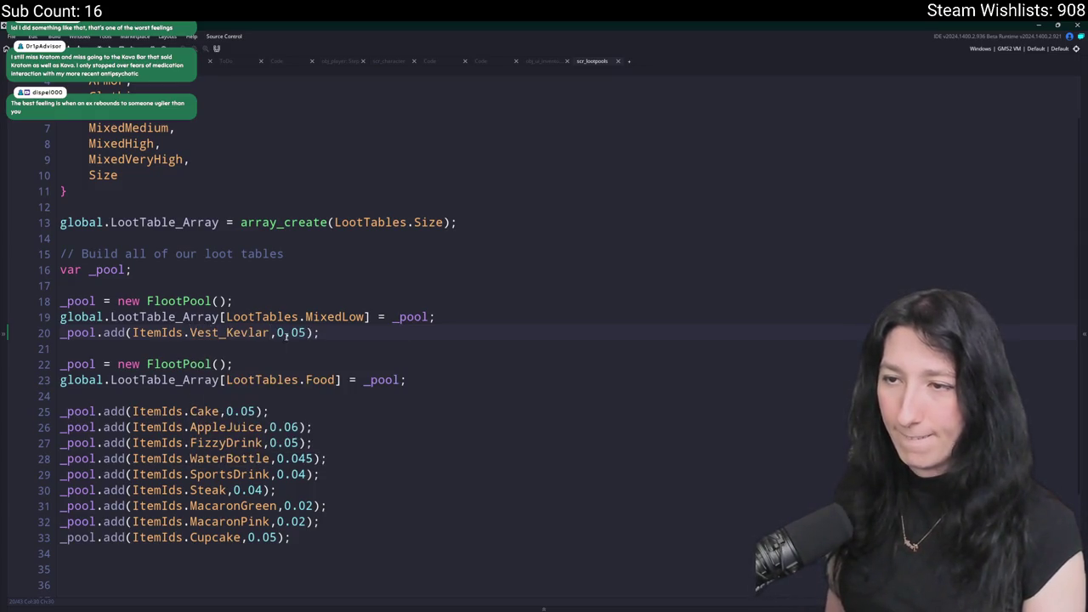
Duplicate the Kevlar line and change its item to Vest_Gumenforced.
key("ctrl+d")
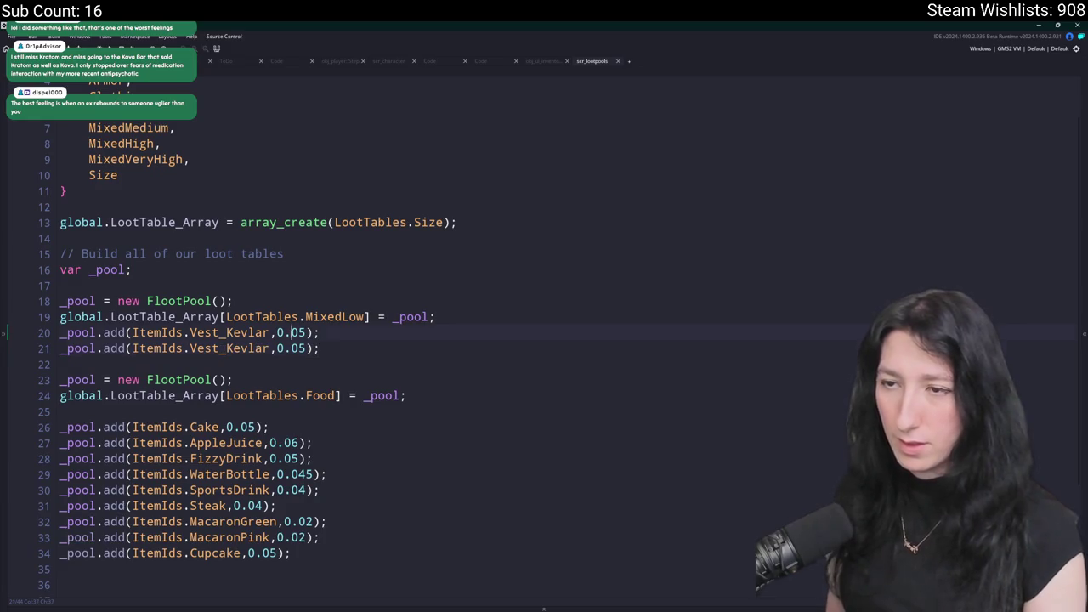
left_click(219, 348)
key("ctrl+shift+Left")
type("G")
type("umenforced")
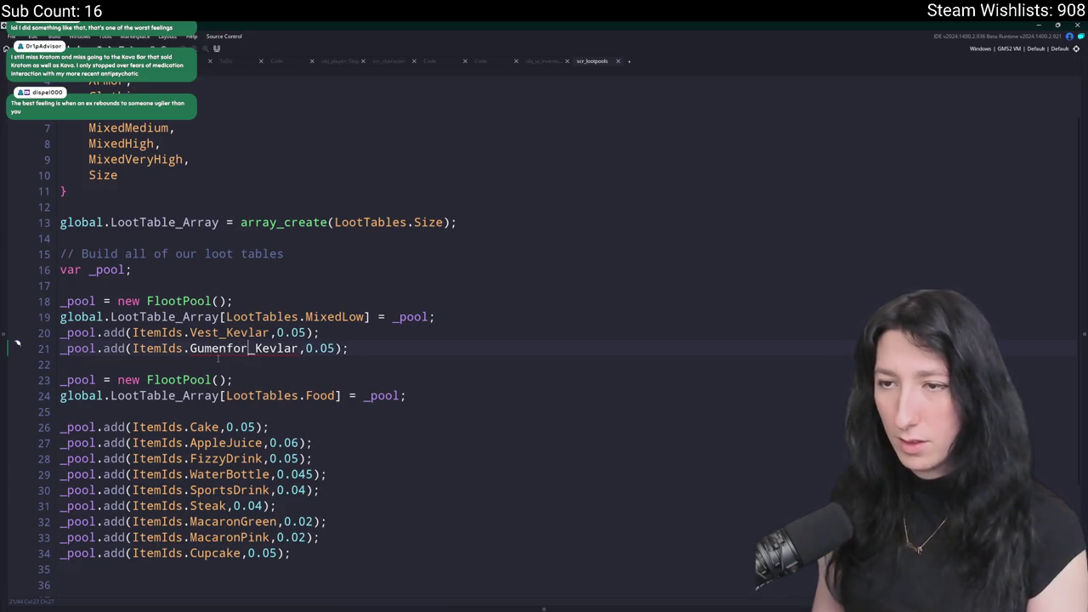
key("ctrl+shift+Left")
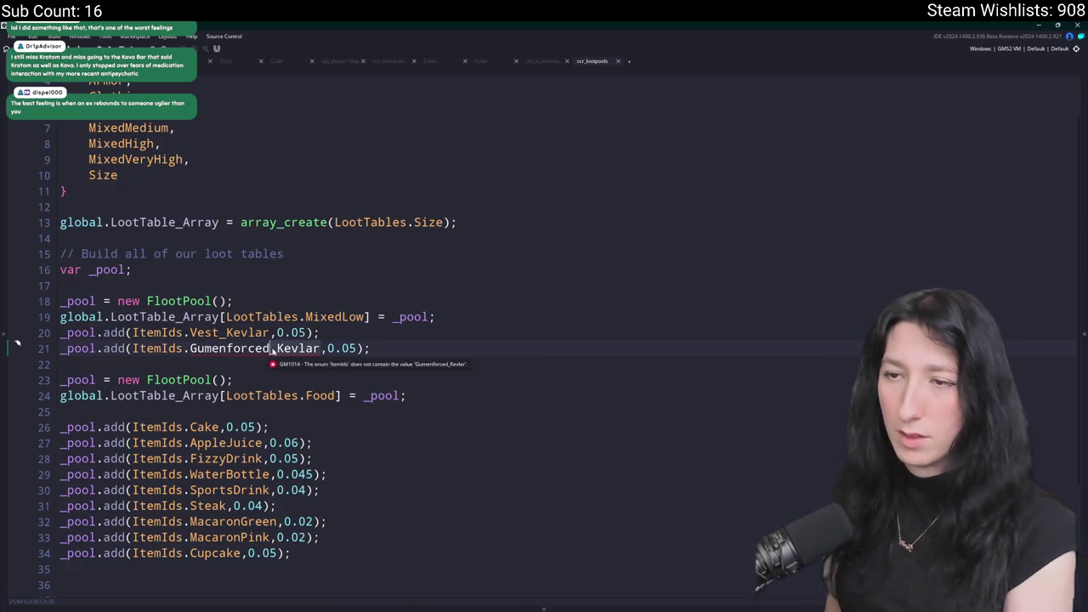
key("BackSpace")
left_click(278, 368)
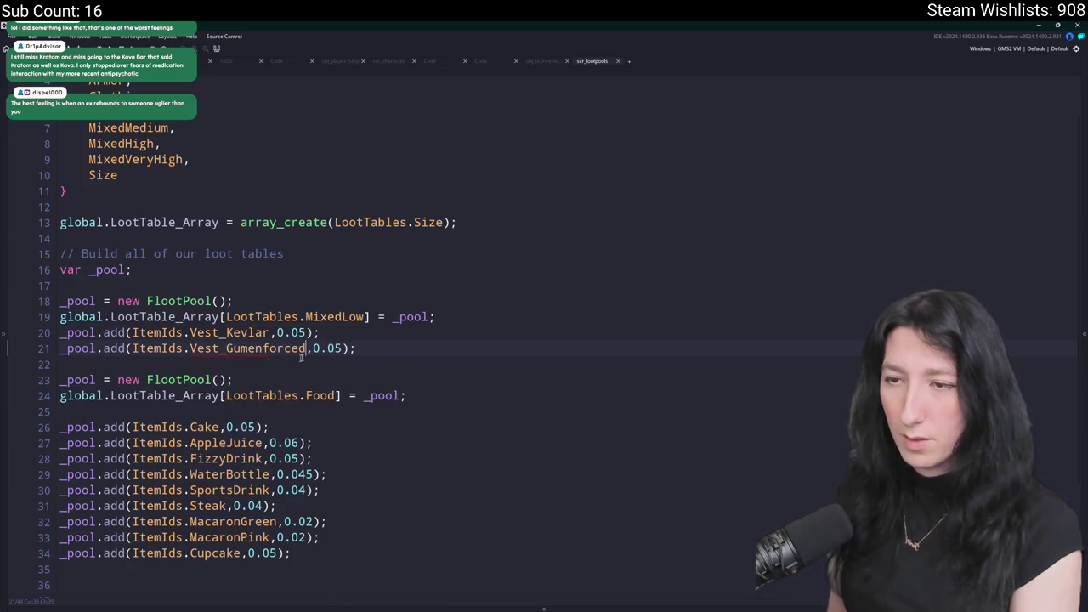
Rename the MixedLow table reference to MixedHigh.
left_click(343, 316)
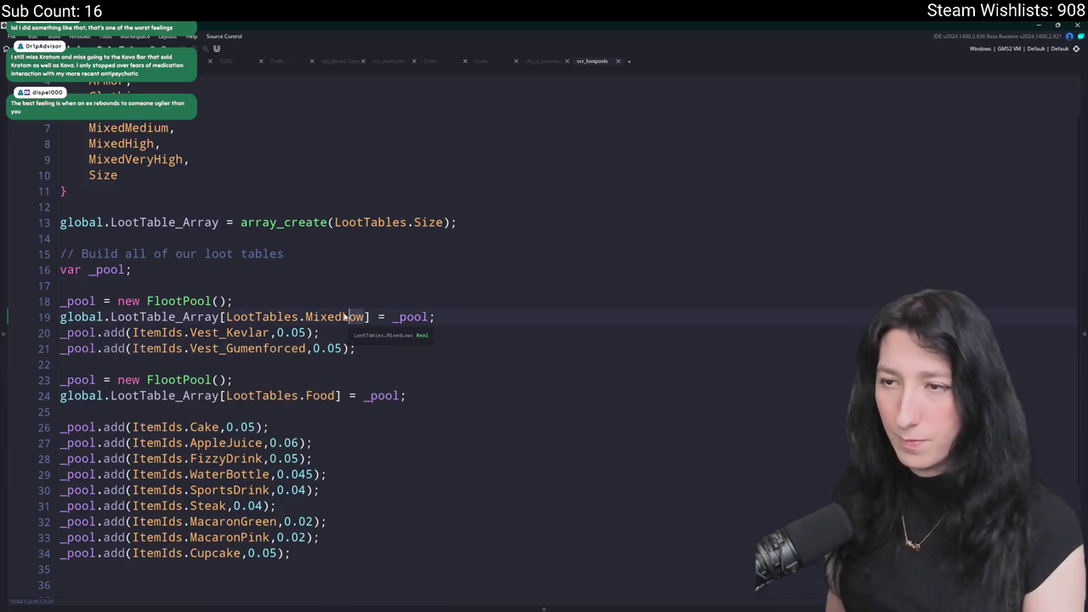
key("ctrl+Delete")
type("Weight")
key("BackSpace")
key("BackSpace")
key("BackSpace")
key("BackSpace")
type("High")
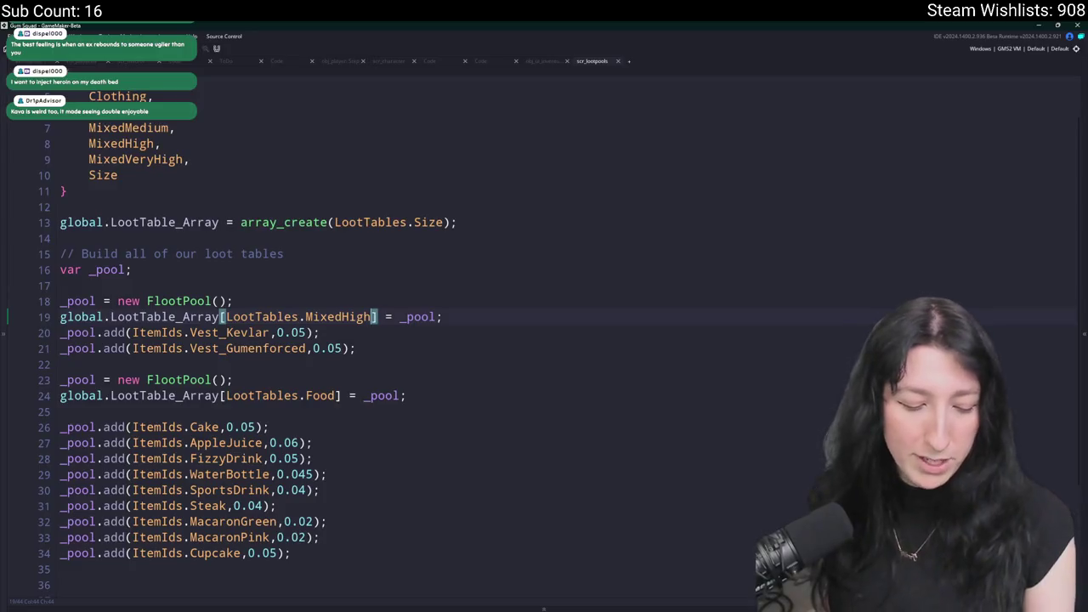
key("Insert")
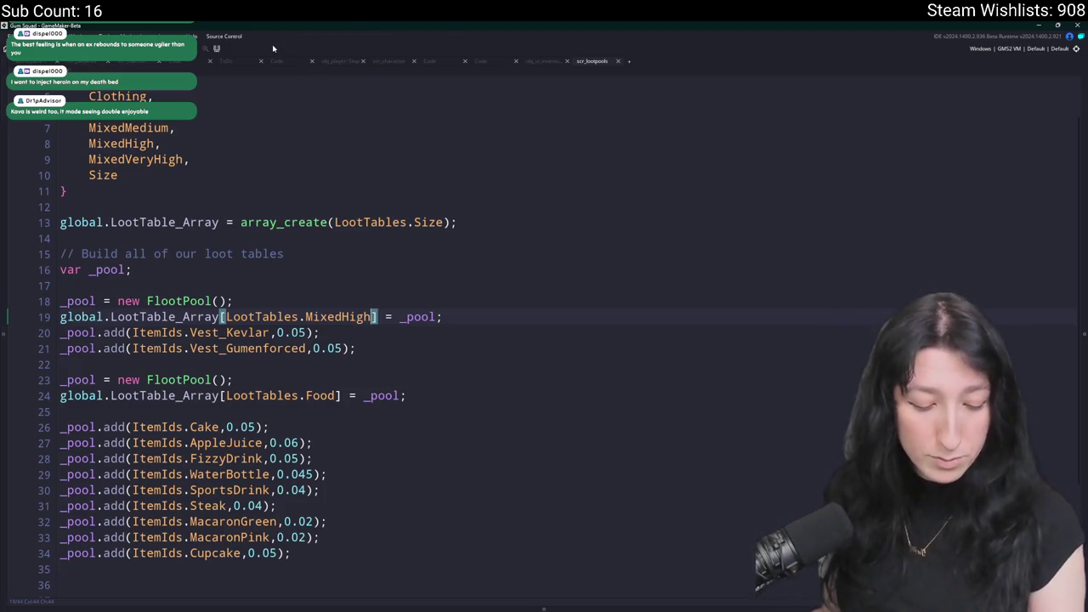
left_click(417, 253)
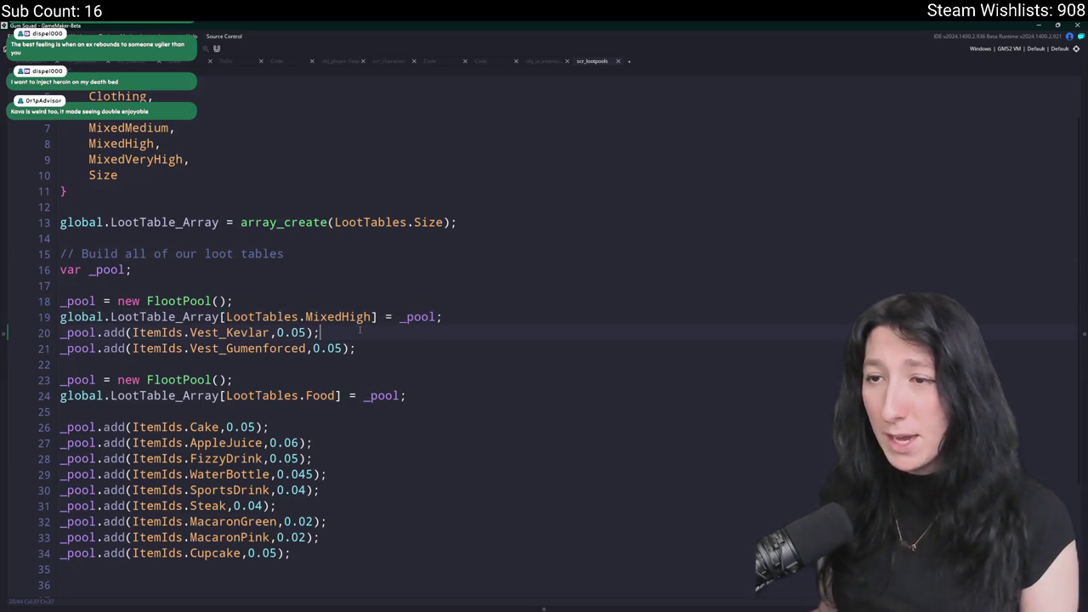
Duplicate the Vest_Gumenforced line and change the copy's item to Backpack_Gumenforced.
key("ctrl+d")
double_click(267, 364)
type("B")
key("ctrl+z")
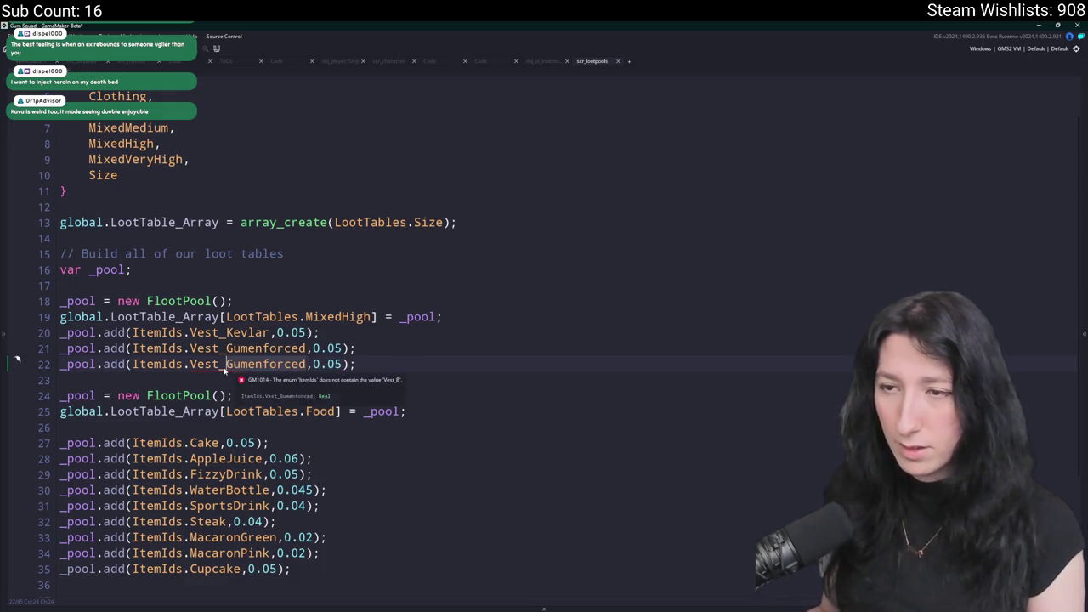
double_click(212, 364)
type("Gumenforced")
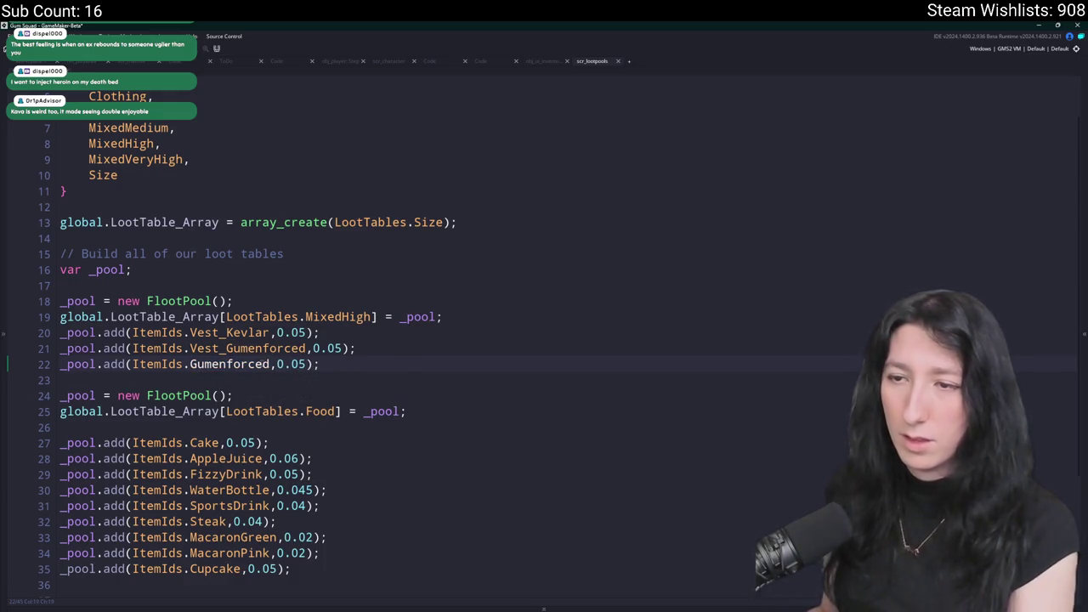
type("_Backpac")
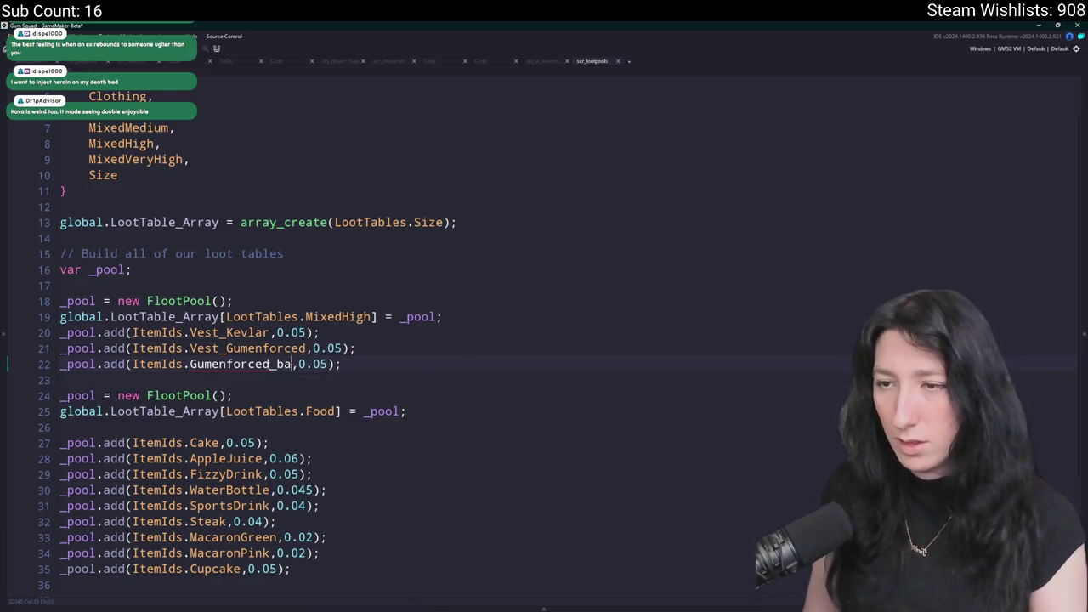
type("k")
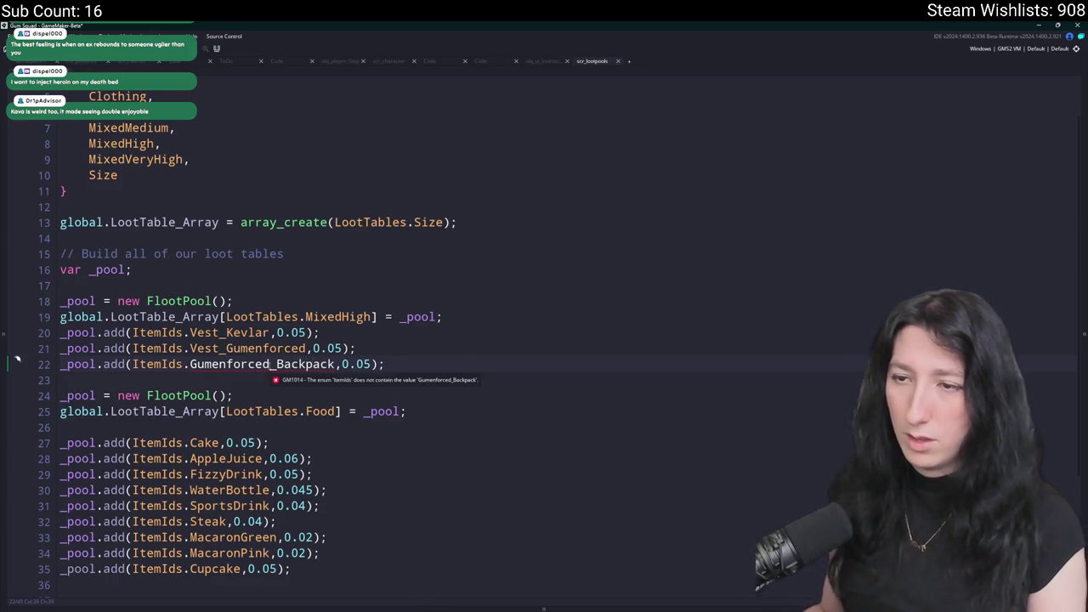
key("BackSpace")
key("BackSpace")
key("BackSpace")
type("b")
double_click(236, 364)
type("Bac")
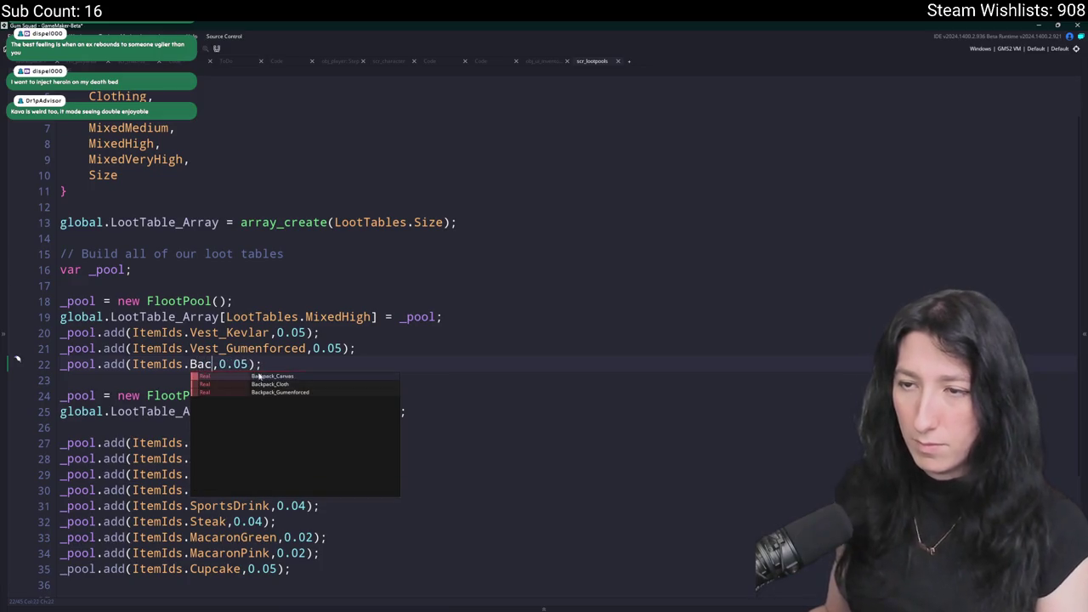
left_click(282, 394)
key("BackSpace")
key("BackSpace")
key("BackSpace")
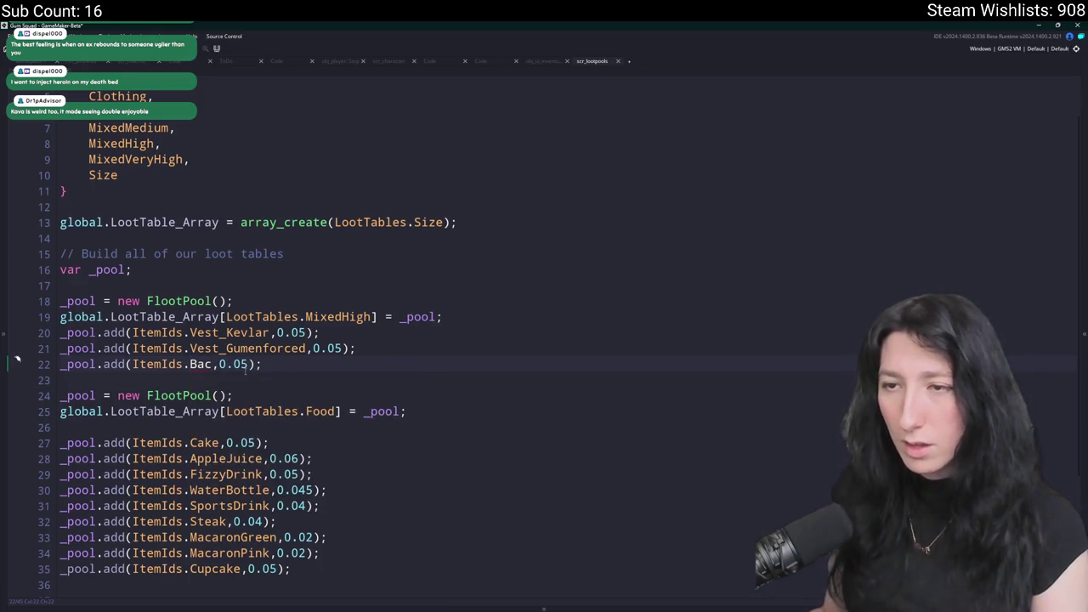
type("k")
key("Down")
key("Return")
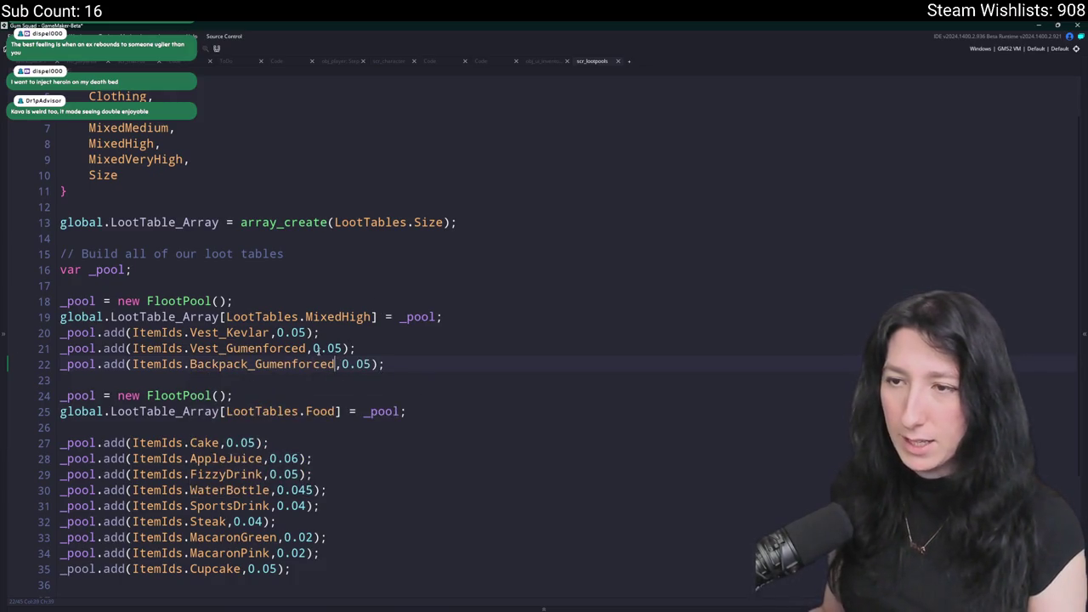
Delete the Vest_Kevlar entry and change the last digit of the backpack and vest weights to 3.
left_click_drag(323, 332, 34, 329)
key("BackSpace")
key("BackSpace")
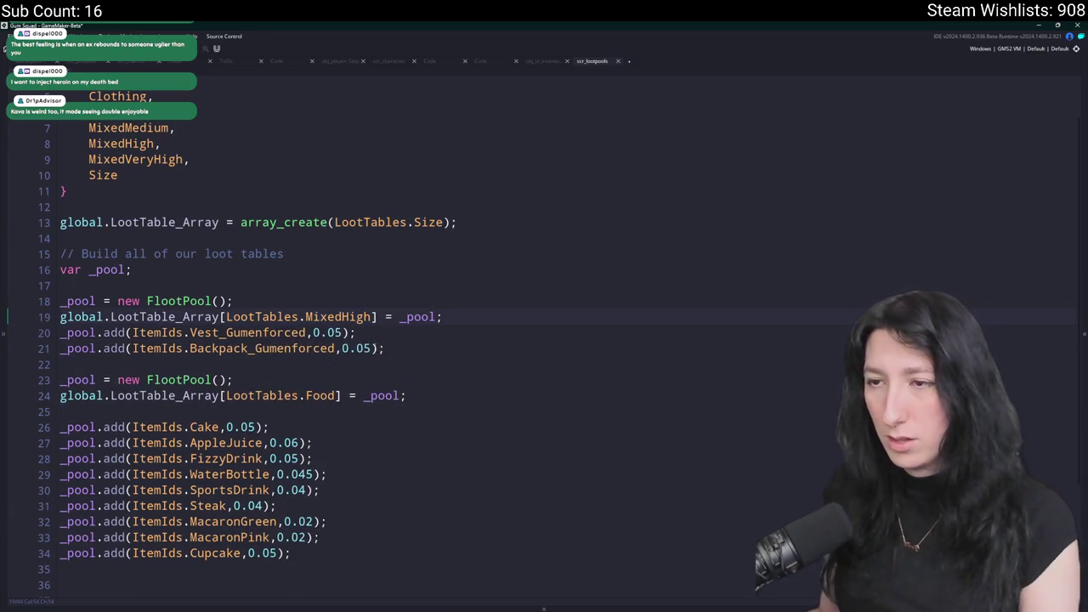
left_click(375, 348)
key("BackSpace")
type("3")
left_click(342, 333)
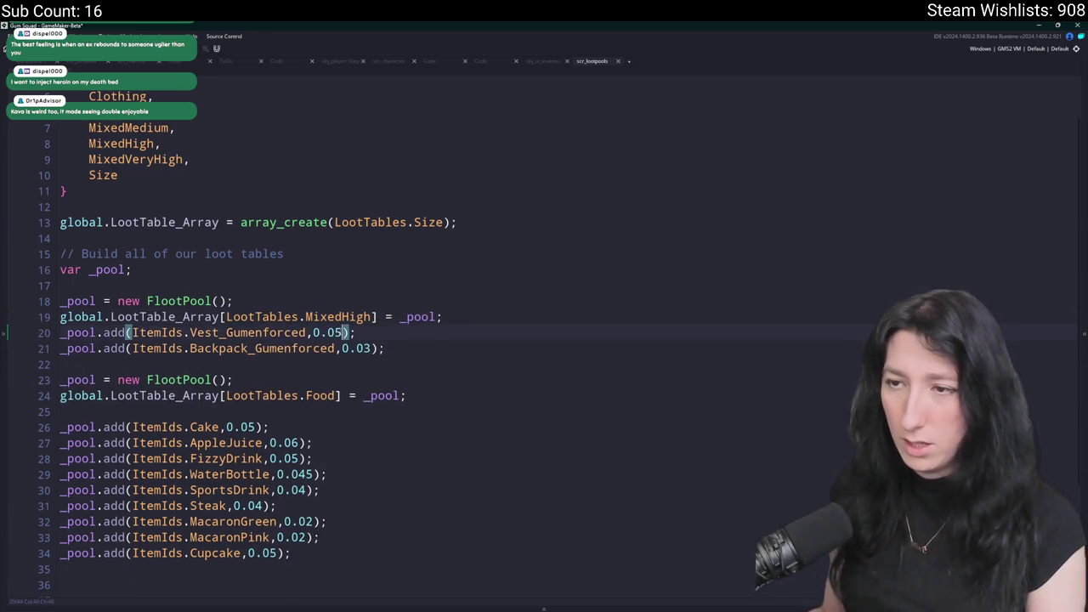
key("BackSpace")
type("3")
Add a Steak entry copied from the backpack line, with its weight's last digit changed to 5.
left_click(388, 349)
key("ctrl+d")
left_click_drag(336, 364, 247, 366)
key("BackSpace")
key("BackSpace")
key("BackSpace")
key("BackSpace")
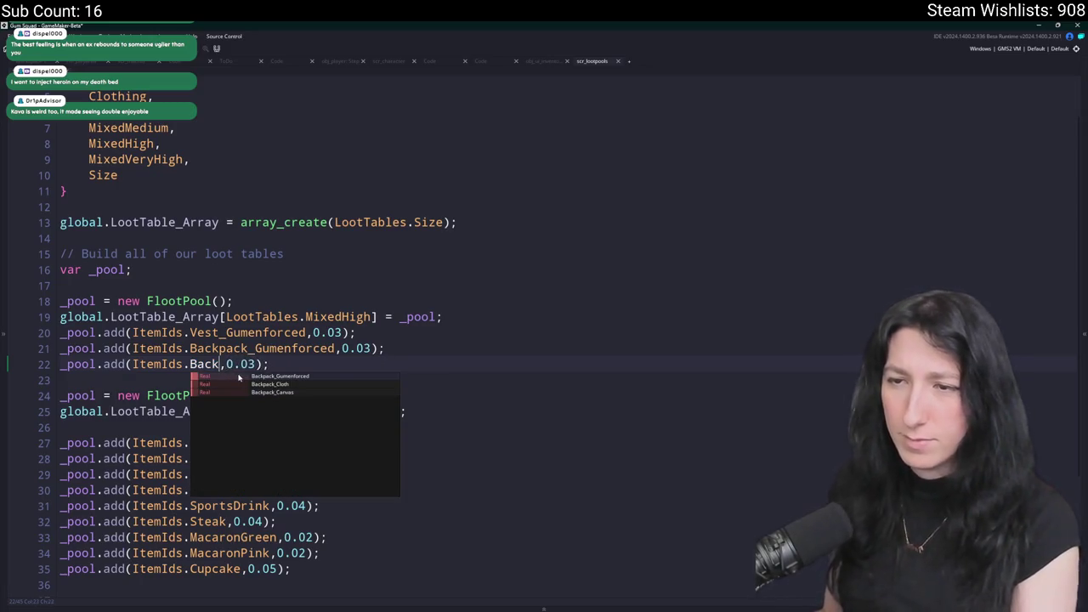
key("BackSpace")
key("BackSpace")
key("BackSpace")
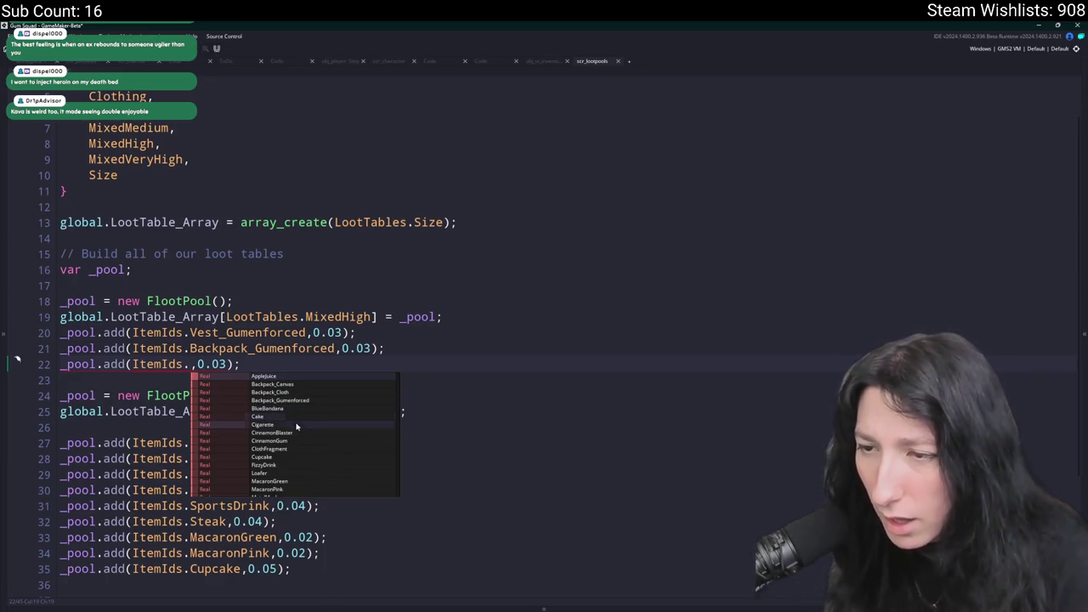
type("St")
key("Return")
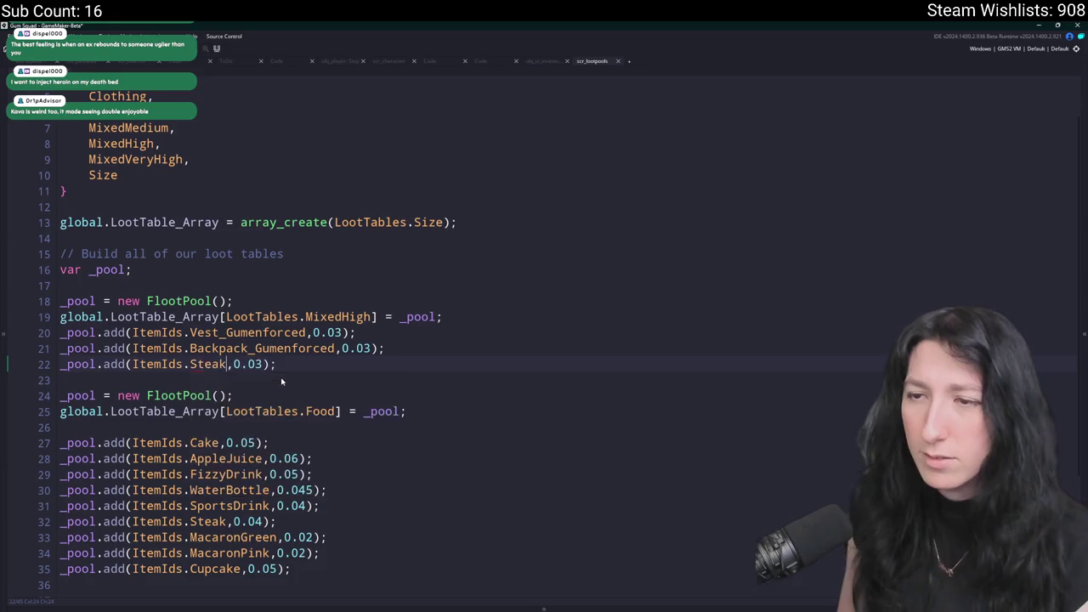
left_click(259, 364)
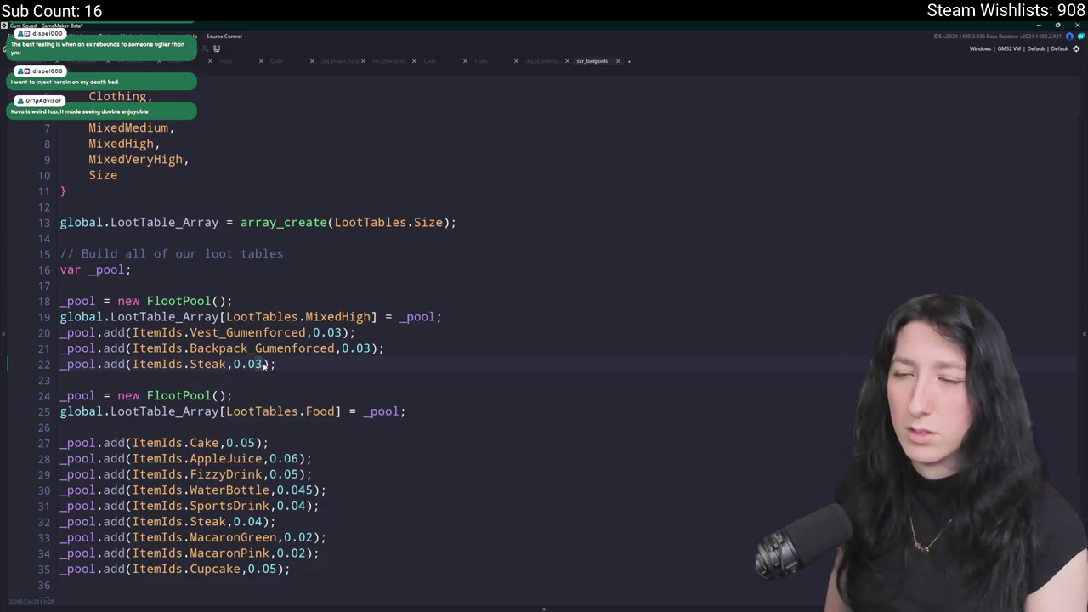
key("BackSpace")
type("5")
Add WaterBottle and PepperMinter entries by duplicating the line above each time.
key("ctrl+d")
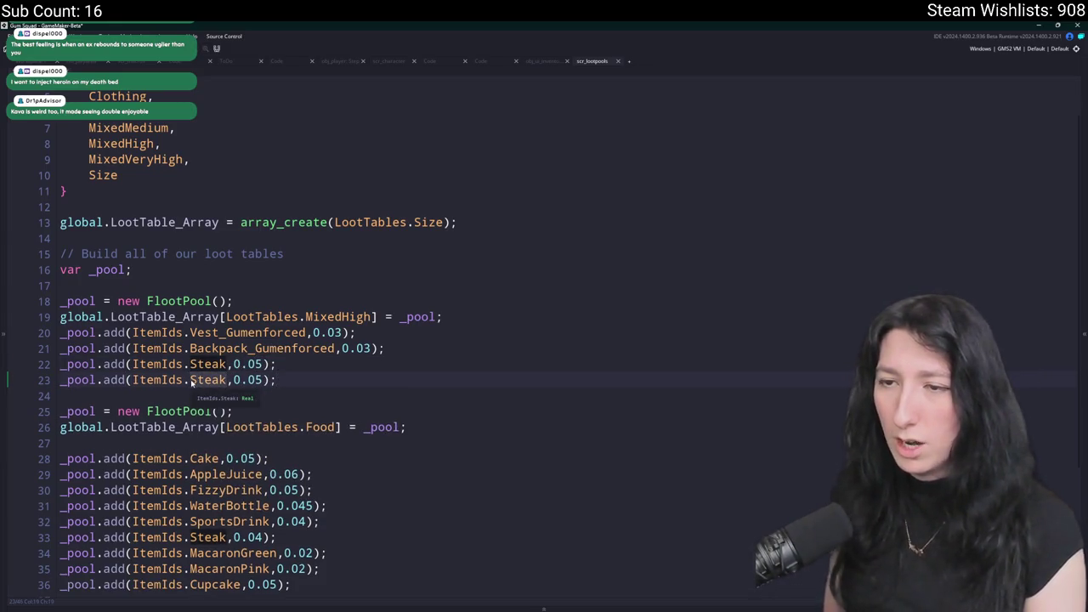
double_click(192, 380)
type("W")
key("Return")
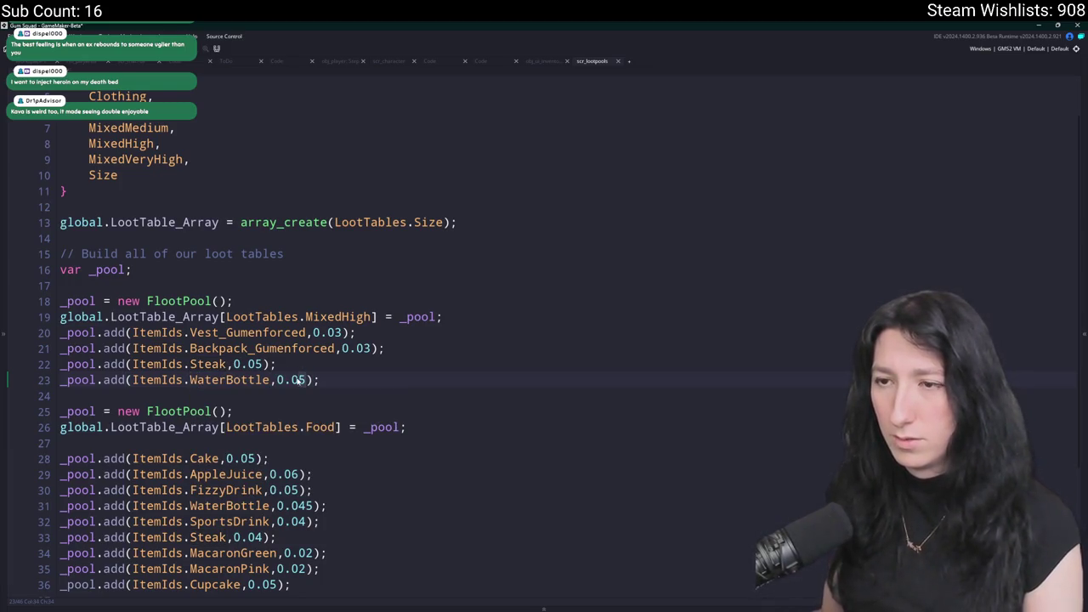
key("ctrl+d")
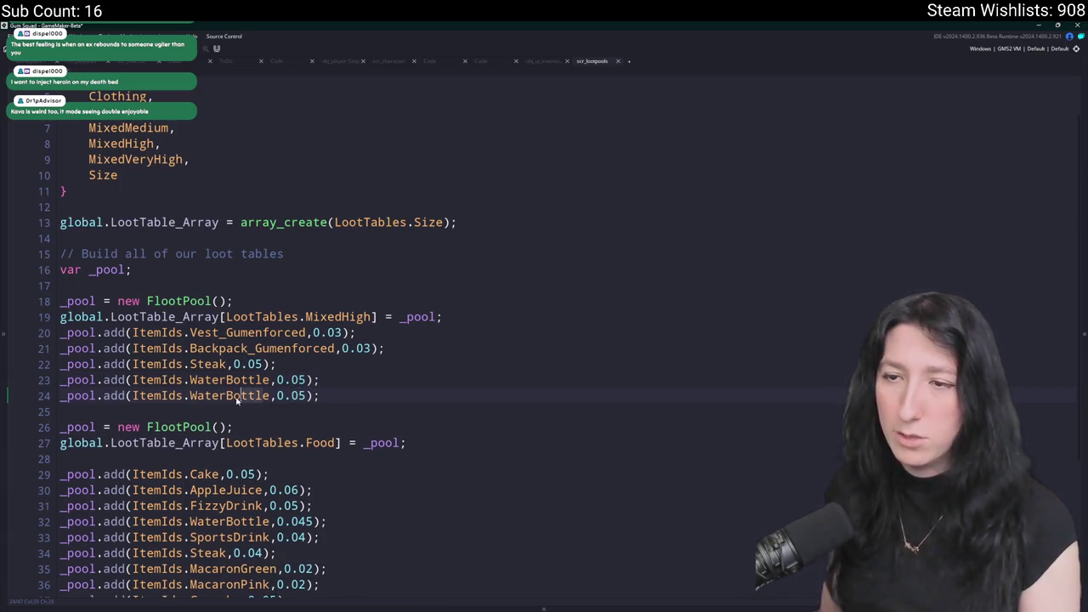
double_click(230, 396)
key("BackSpace")
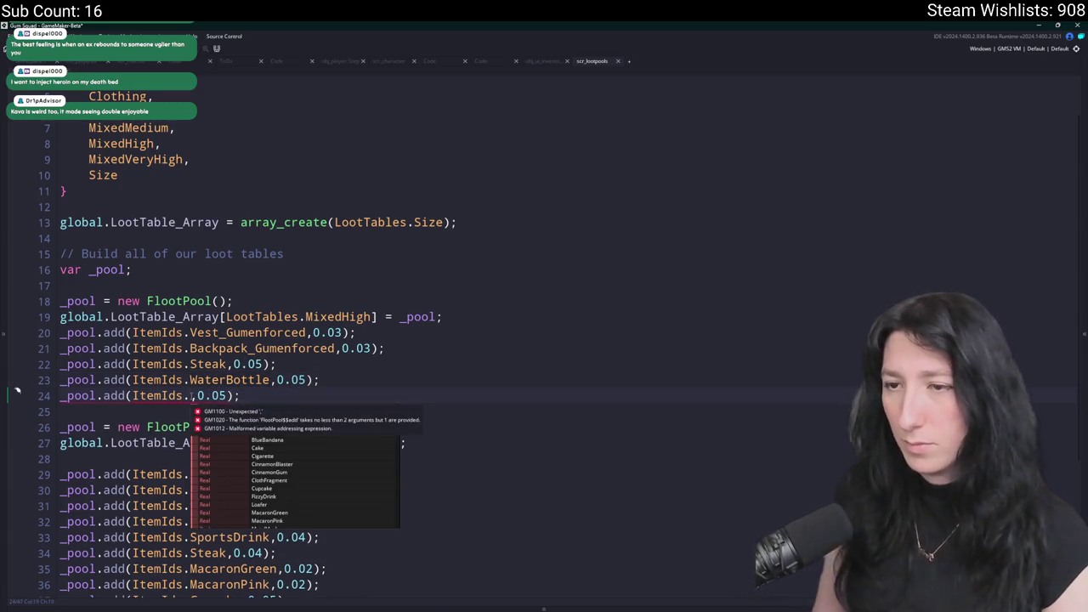
type("pepp")
key("Down")
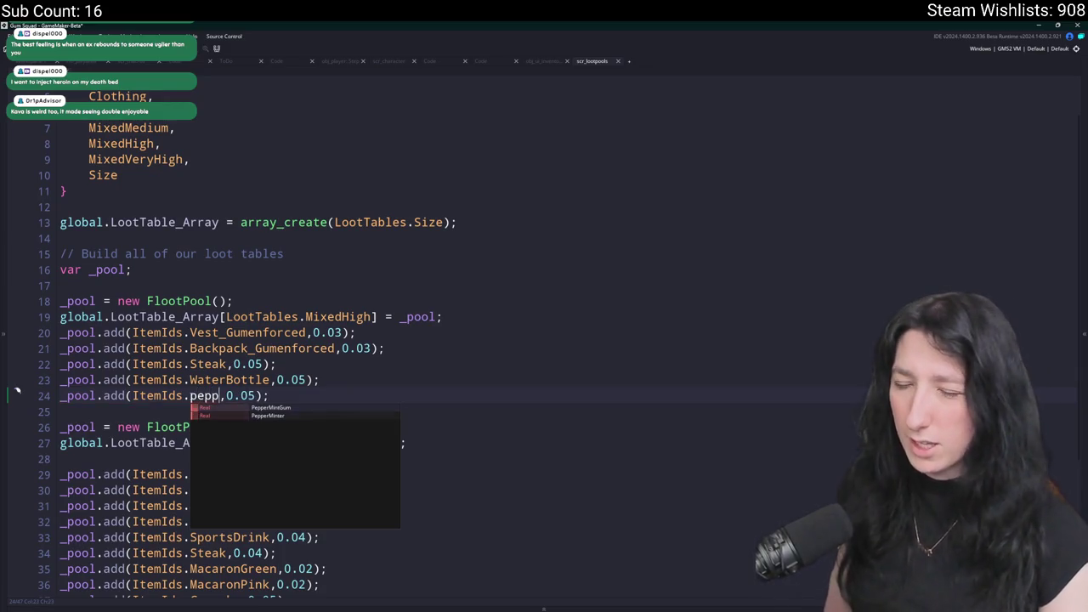
key("Return")
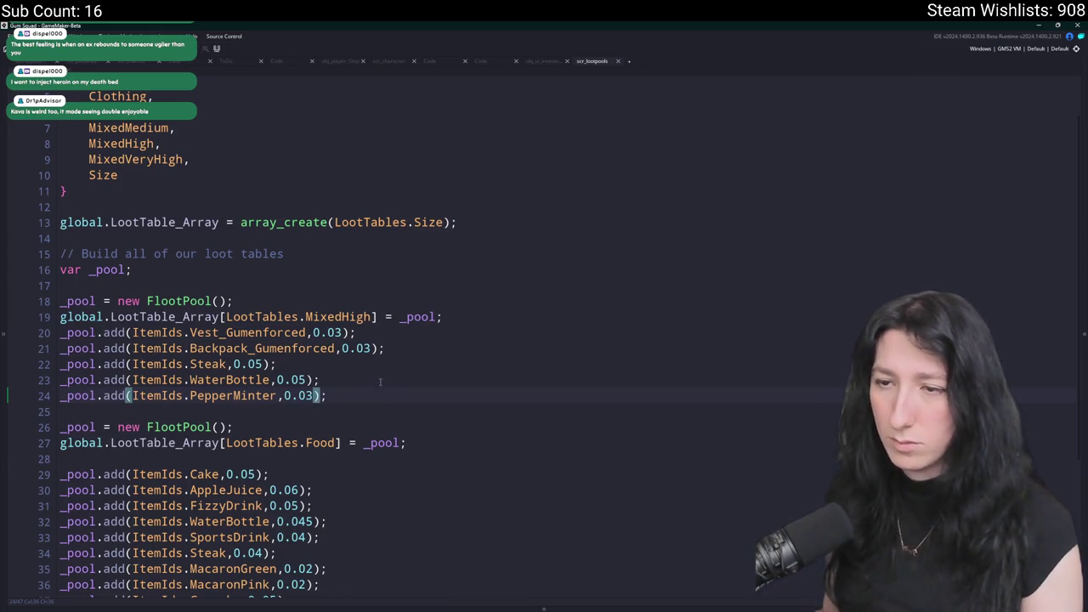
Add a PepperMintGum entry with a weight of 0.07.
key("ctrl+d")
left_click_drag(278, 411, 235, 411)
key("BackSpace")
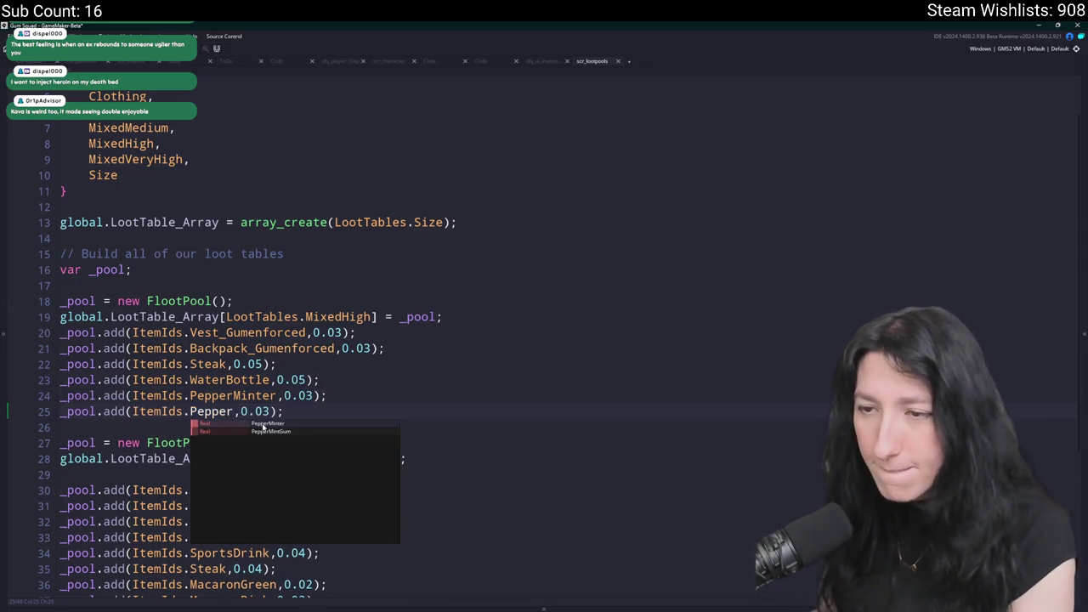
key("Down")
key("Return")
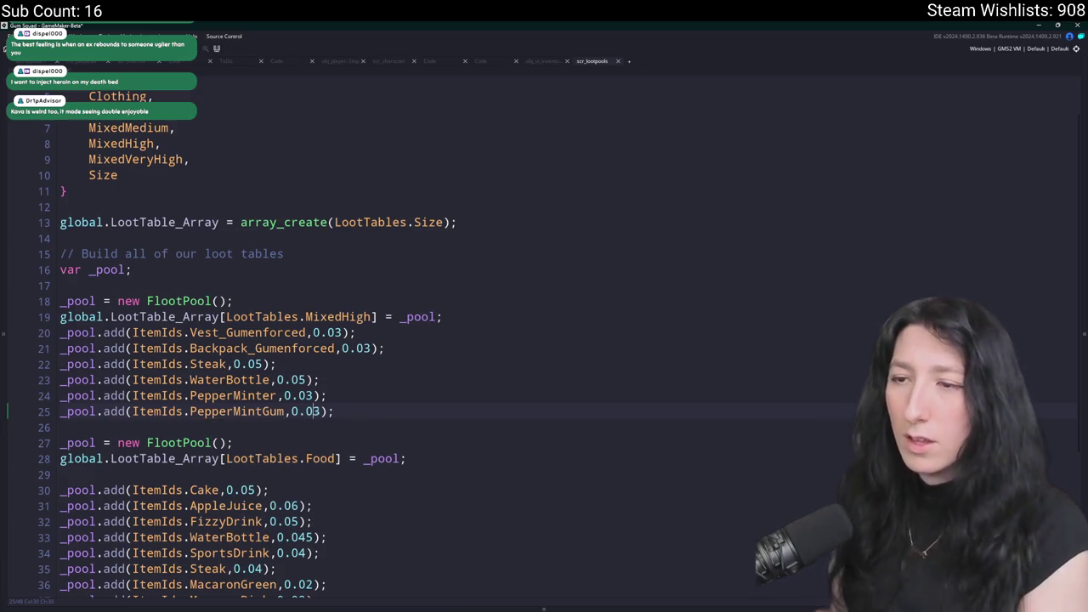
key("Right")
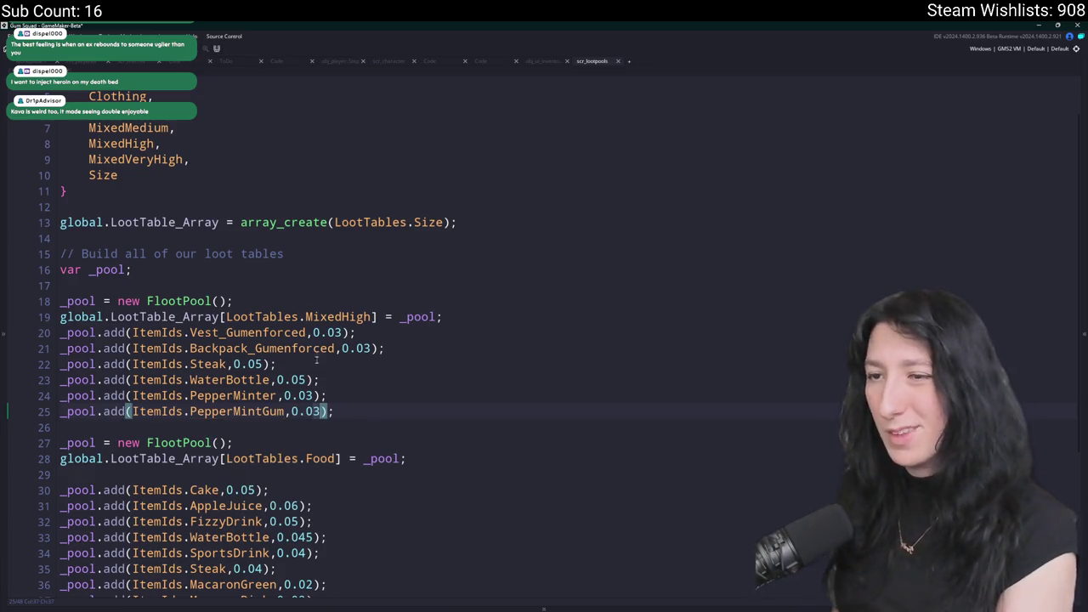
type("5")
left_click(327, 411)
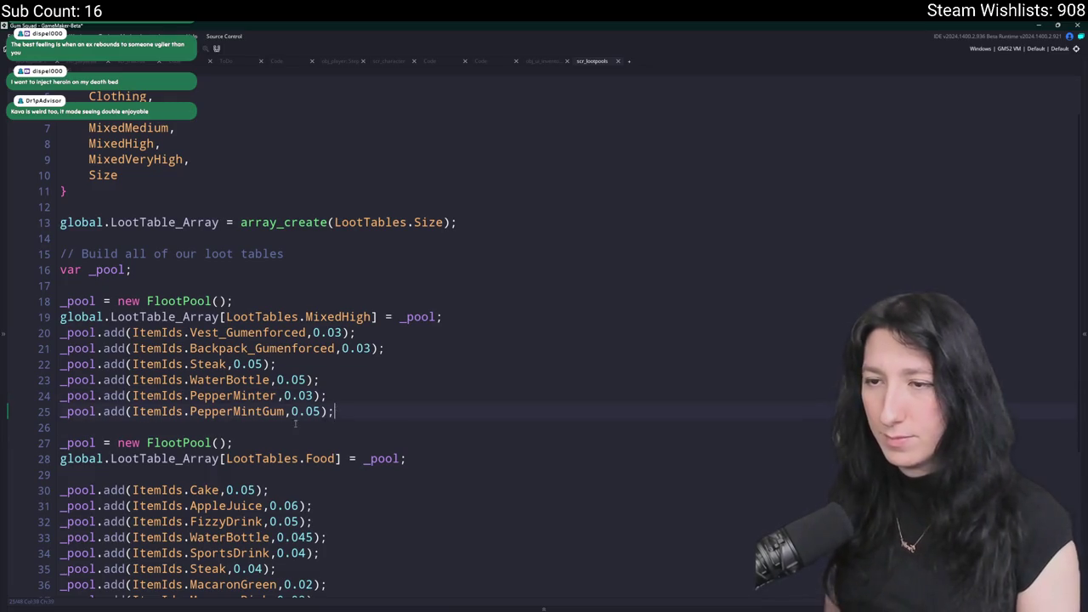
left_click(314, 412)
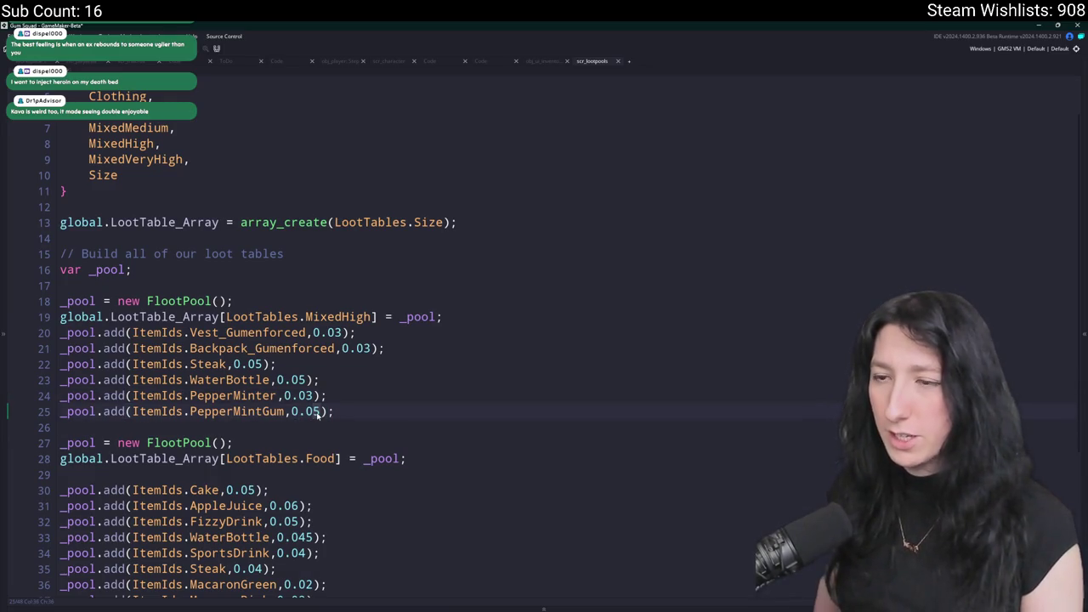
key("Delete")
type("7")
Add a CinnamonGum entry weighted 0.06, then duplicate the CinnamonGum line.
key("ctrl+d")
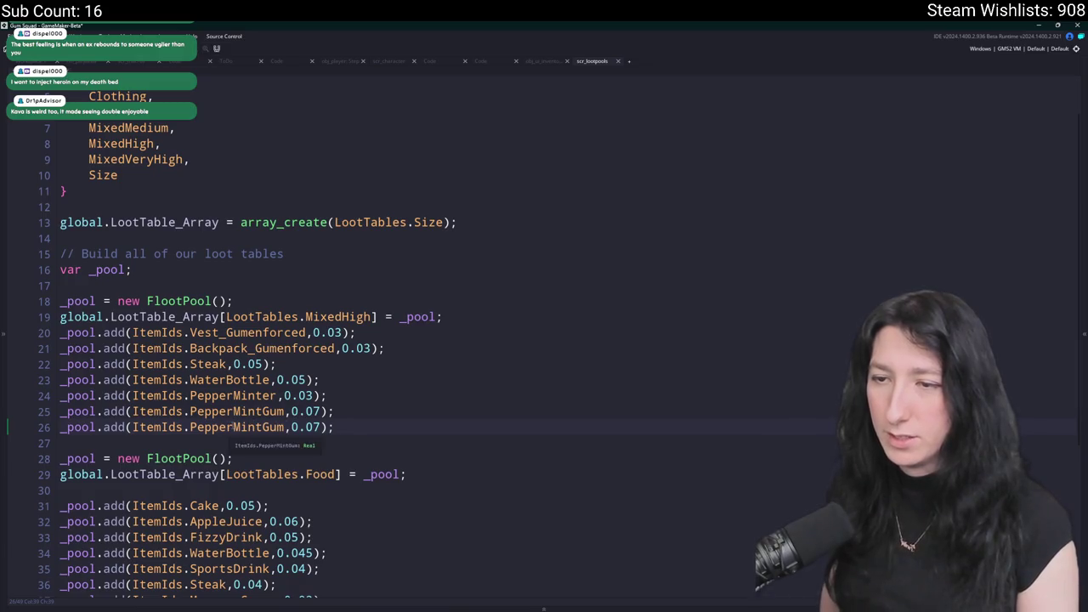
left_click(198, 427)
key("ctrl+shift+Right")
type("Cinnamon")
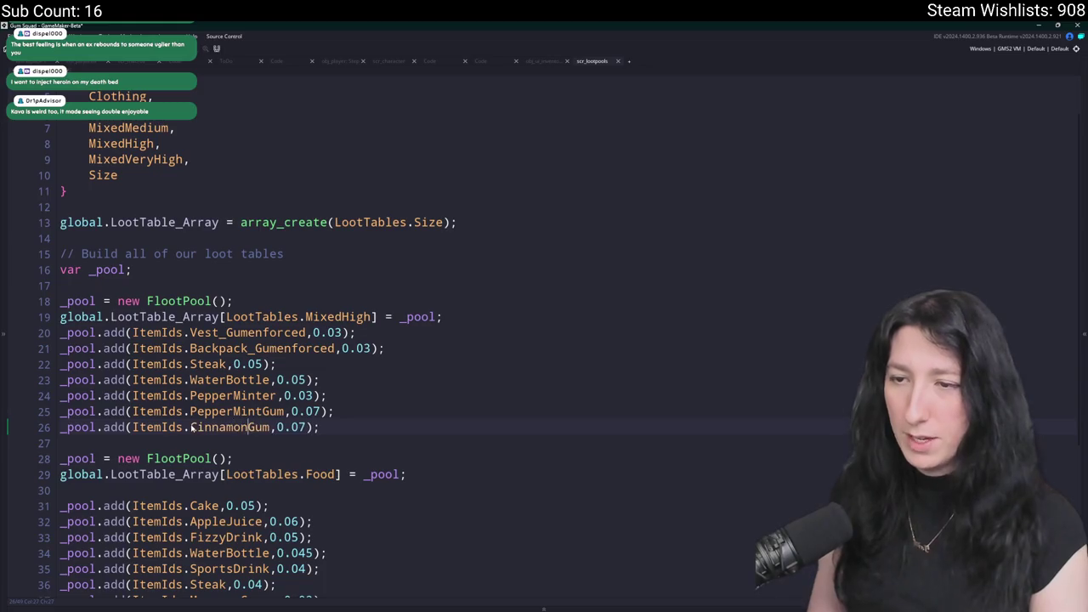
left_click(299, 427)
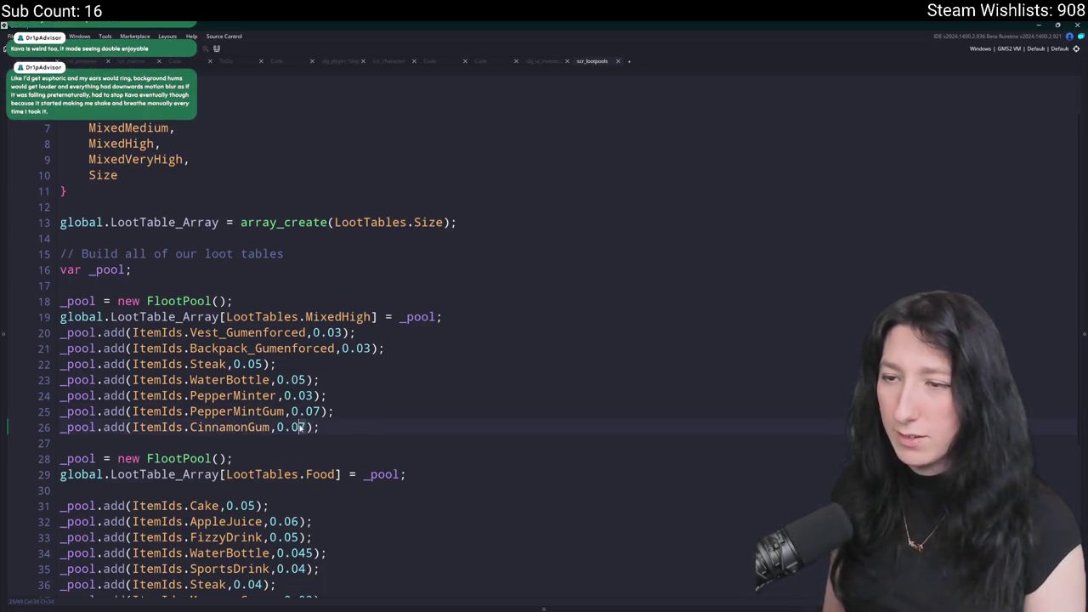
key("Delete")
type("6")
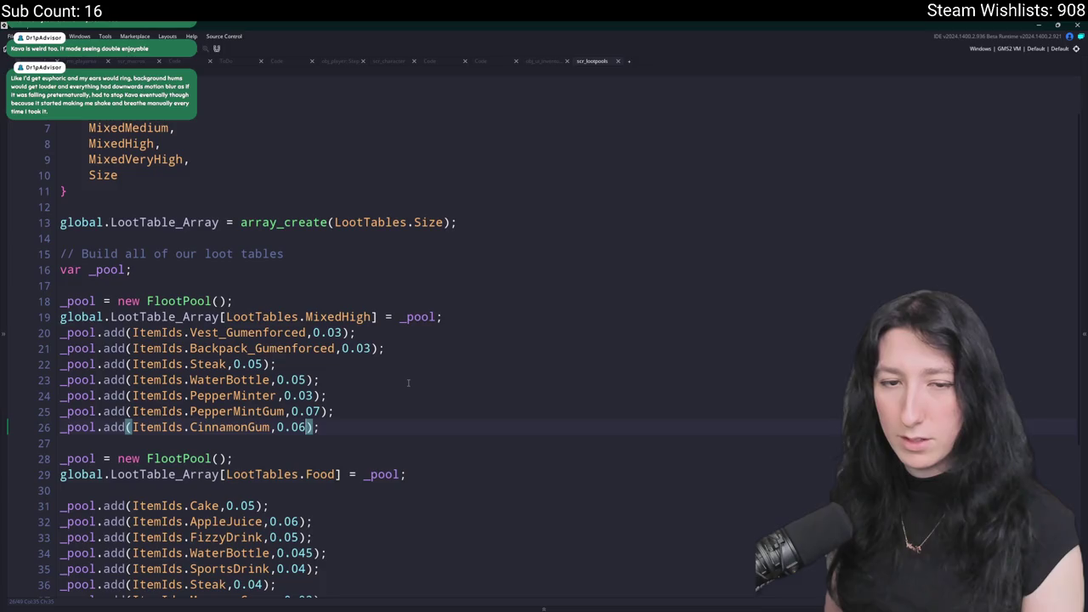
left_click(373, 422)
key("ctrl+d")
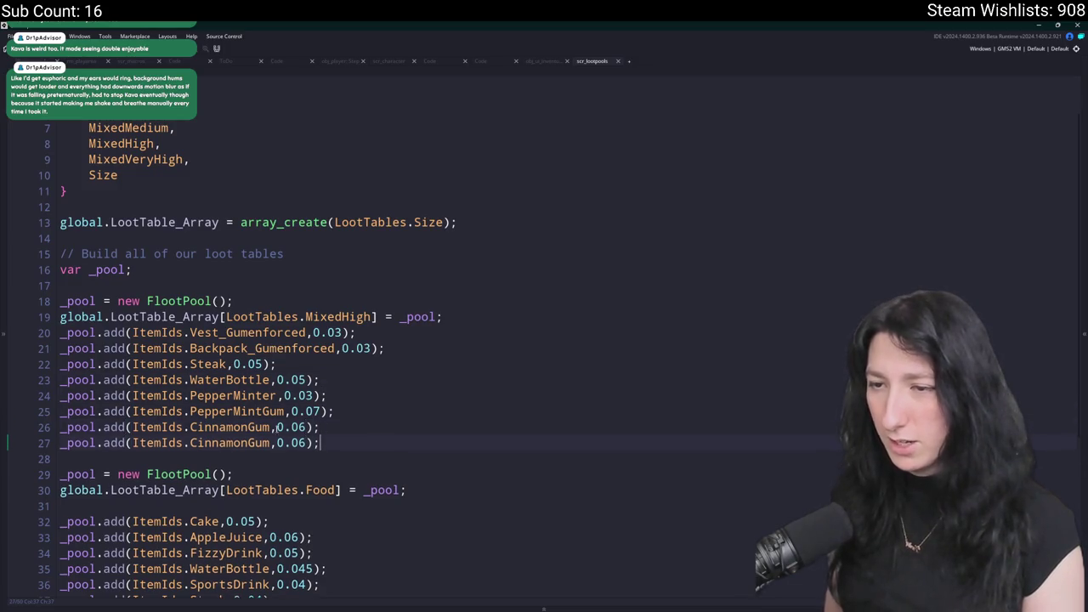
Replace the duplicated CinnamonGum with SewingThread from the suggestions, then pull the browser over the editor.
double_click(246, 443)
key("BackSpace")
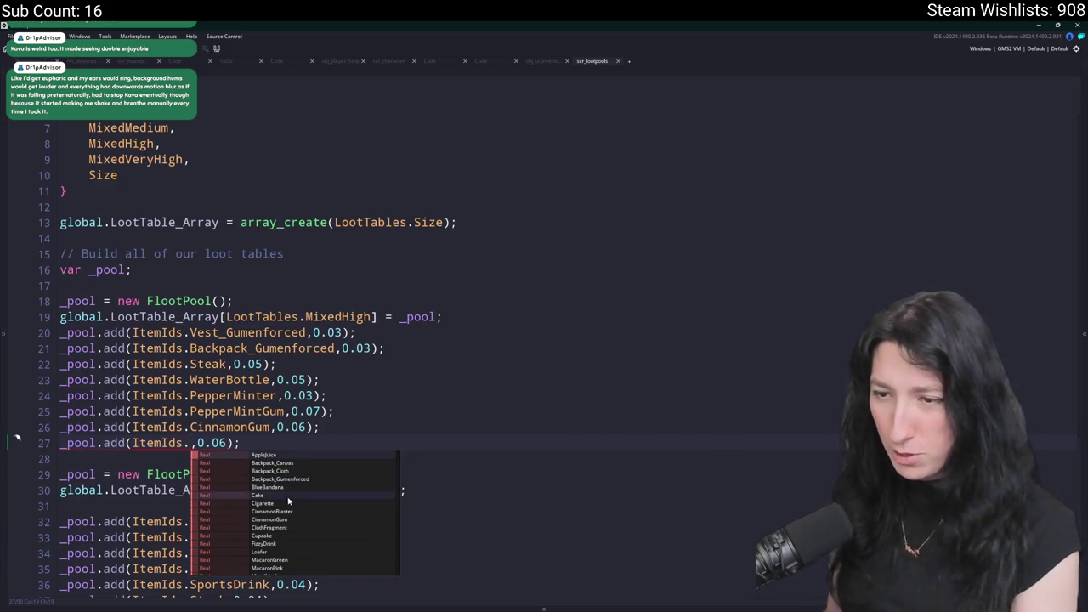
scroll(297, 505, "down", 1)
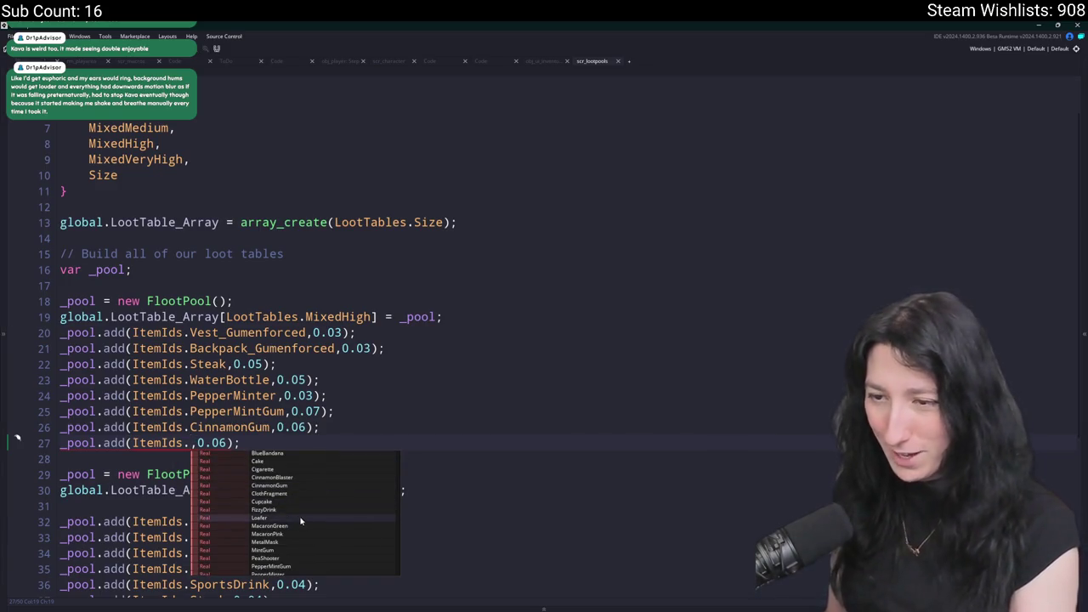
scroll(295, 529, "down", 1)
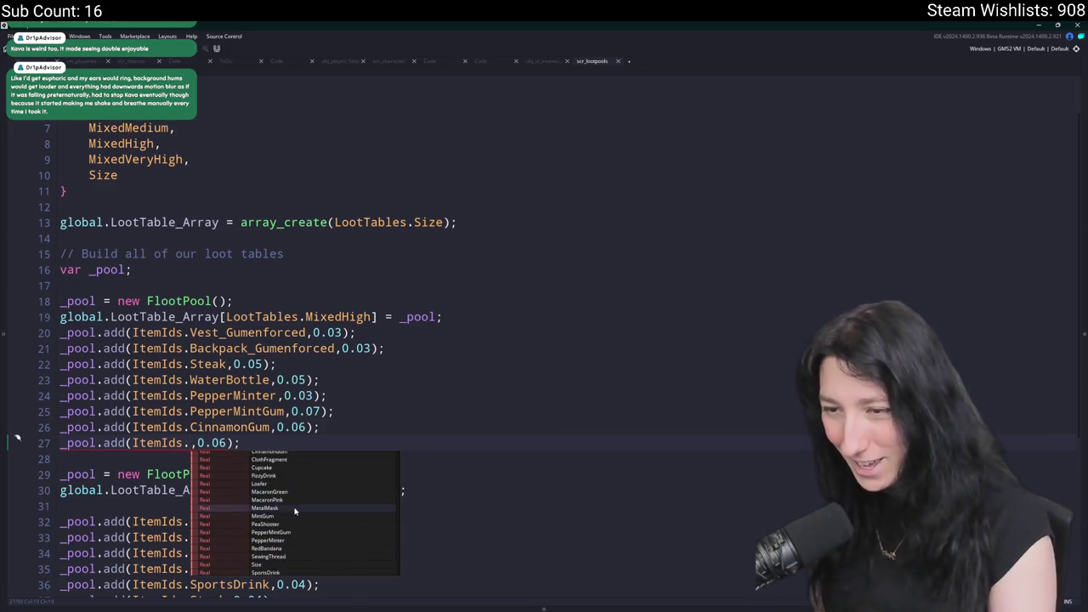
scroll(299, 545, "down", 1)
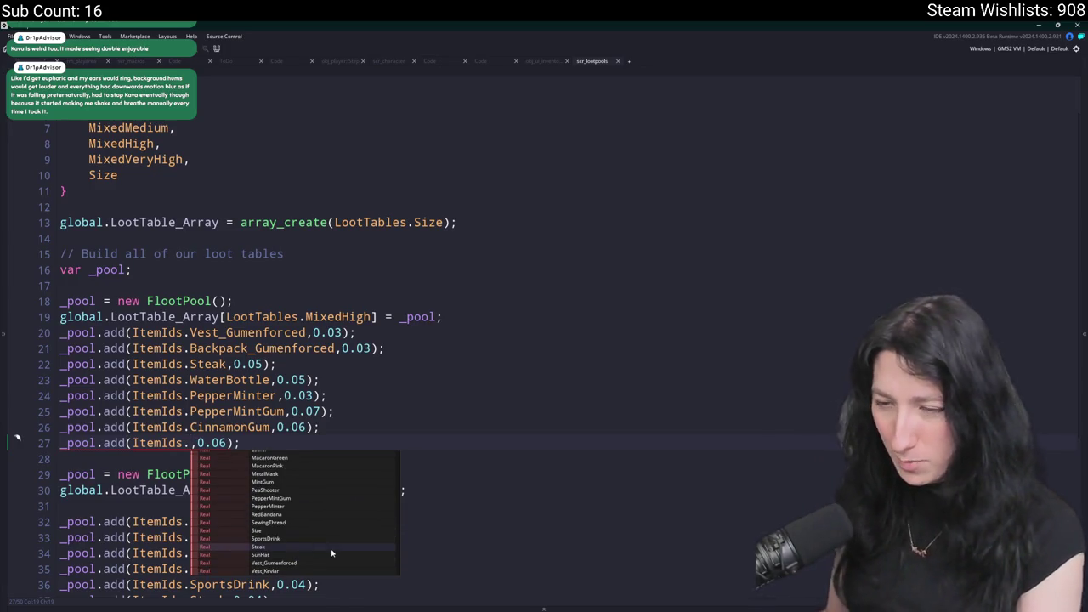
scroll(299, 561, "down", 1)
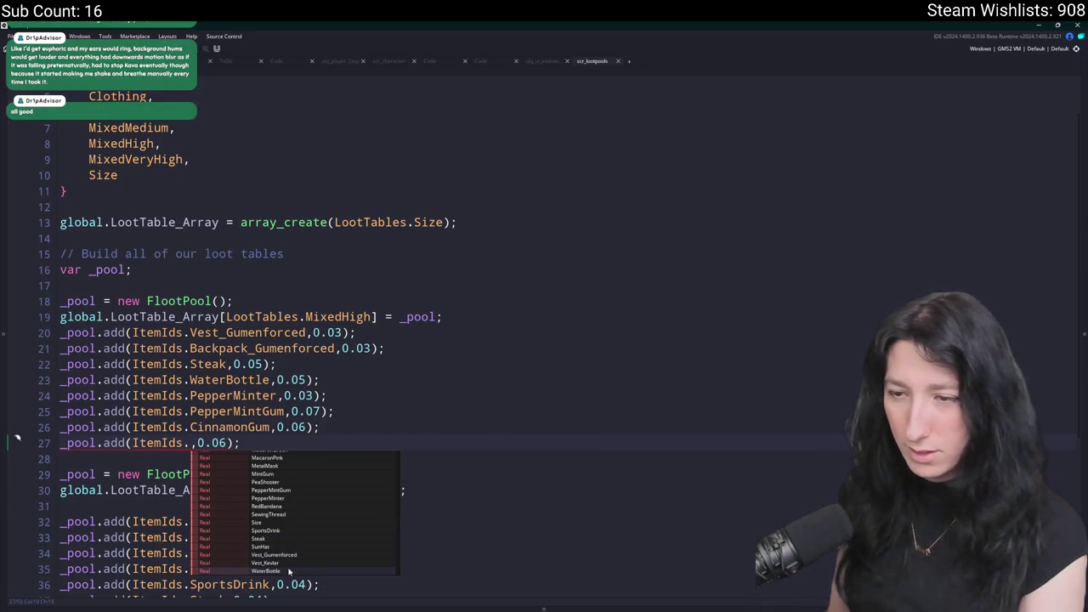
scroll(289, 568, "up", 4)
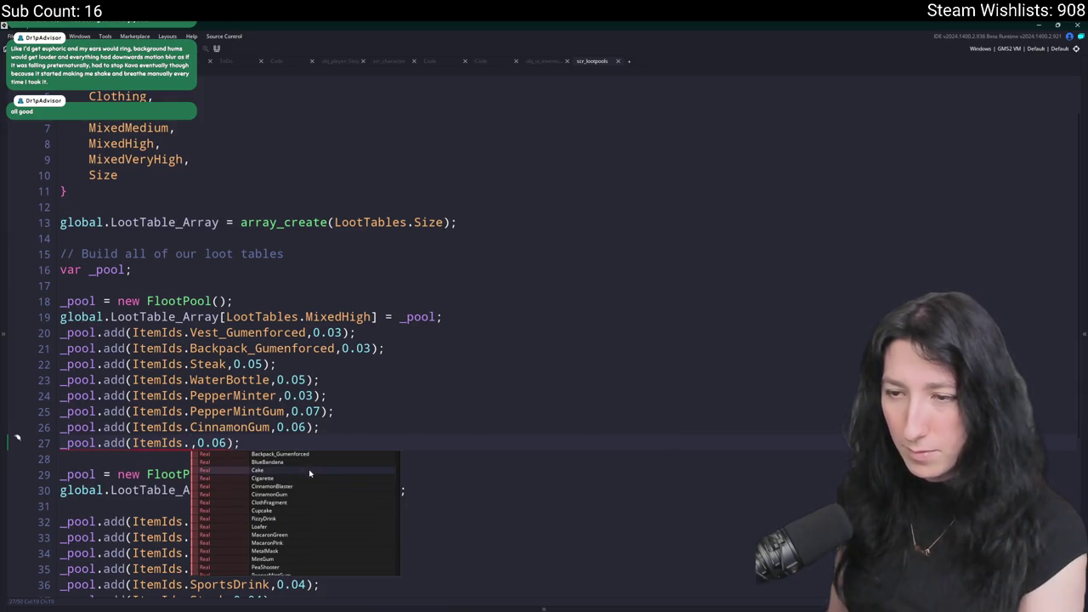
scroll(309, 473, "up", 3)
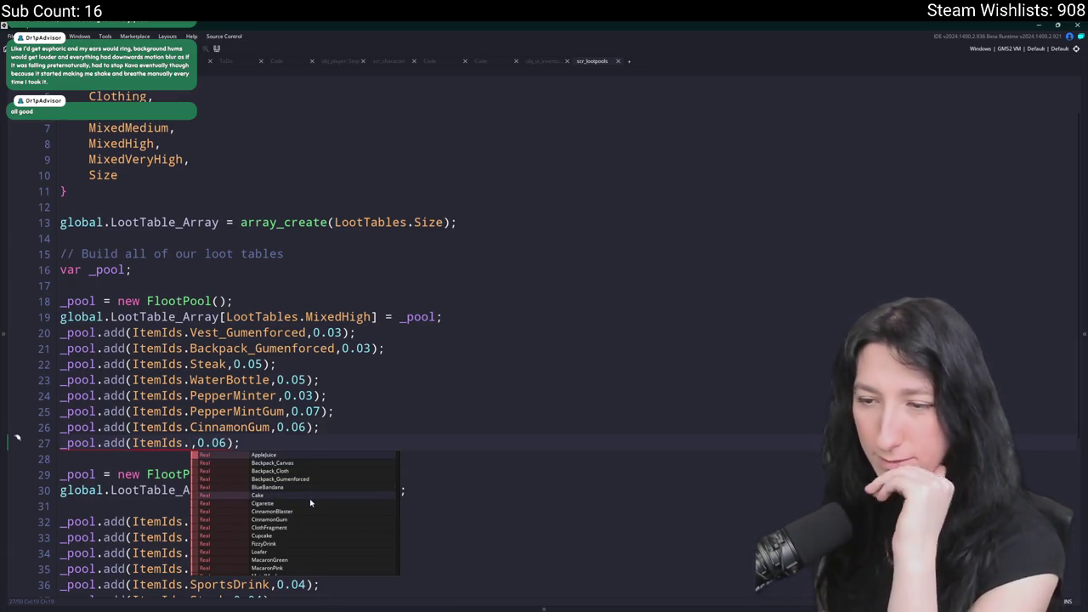
scroll(300, 537, "down", 2)
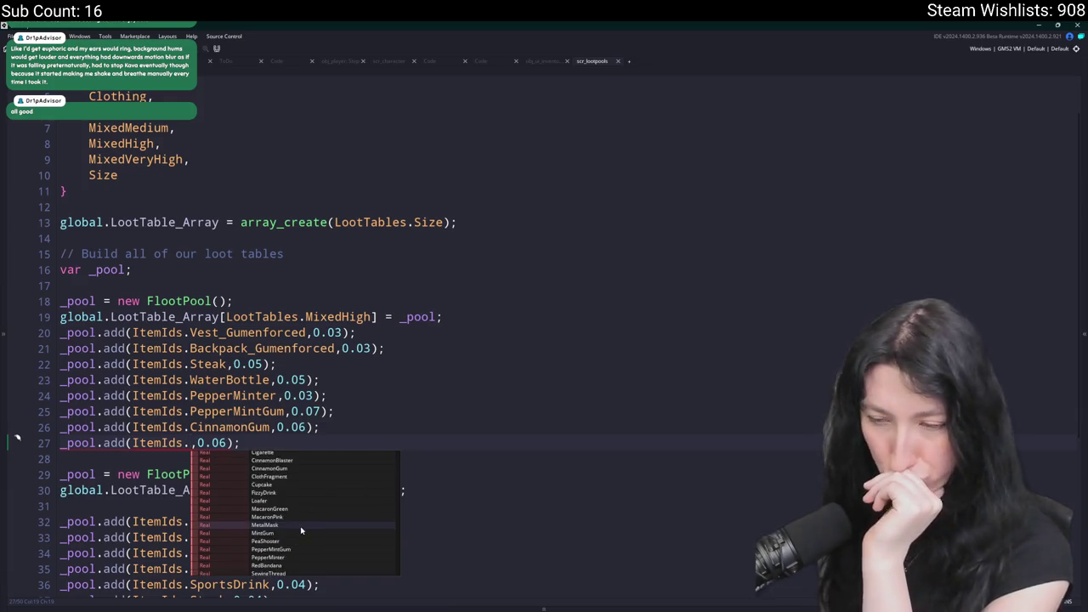
scroll(303, 534, "down", 2)
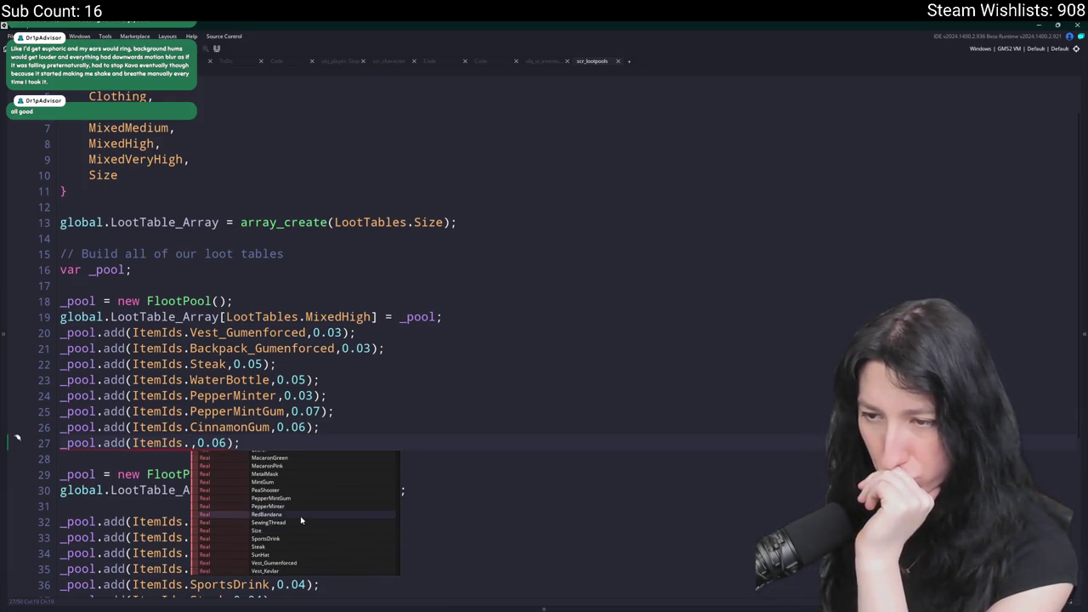
left_click(296, 524)
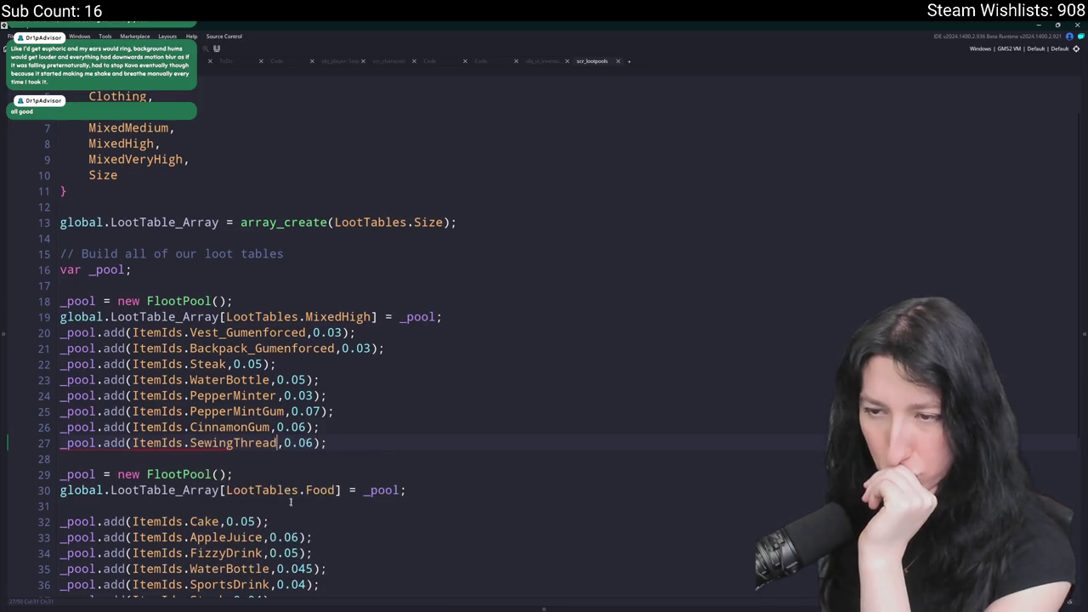
left_click(309, 443)
type("5")
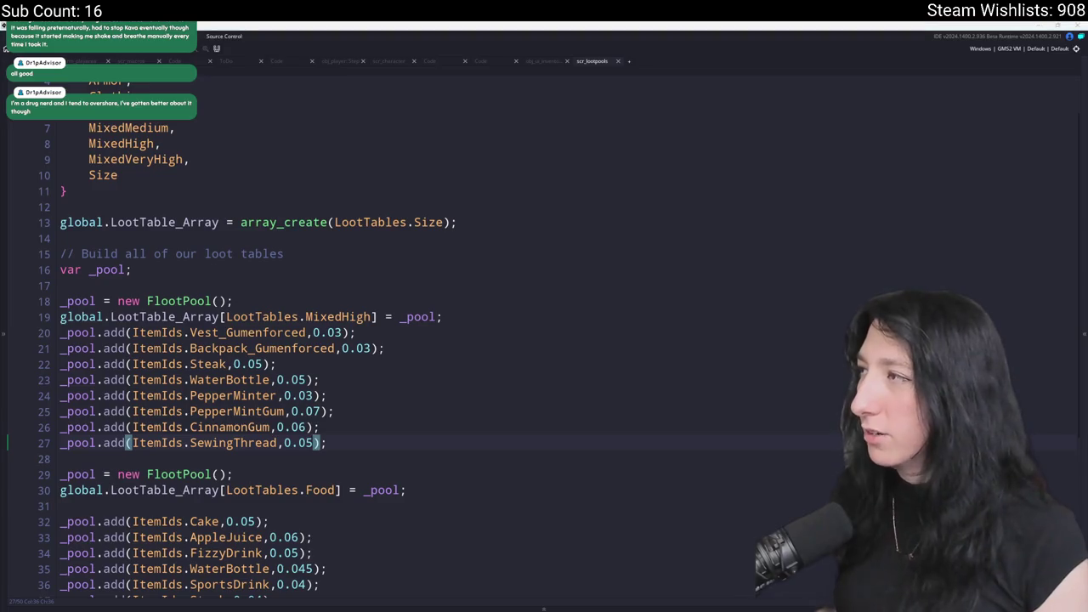
left_click_drag(1087, 417, 623, 417)
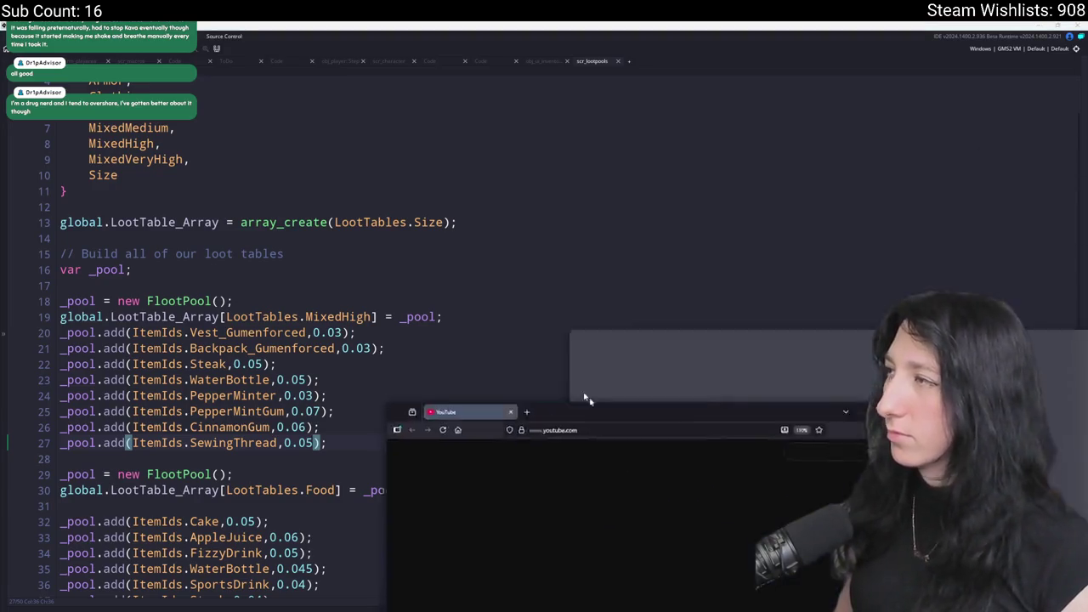
Maximize Firefox and play the Monterey Bay Aquarium nudibranch video full screen.
double_click(624, 416)
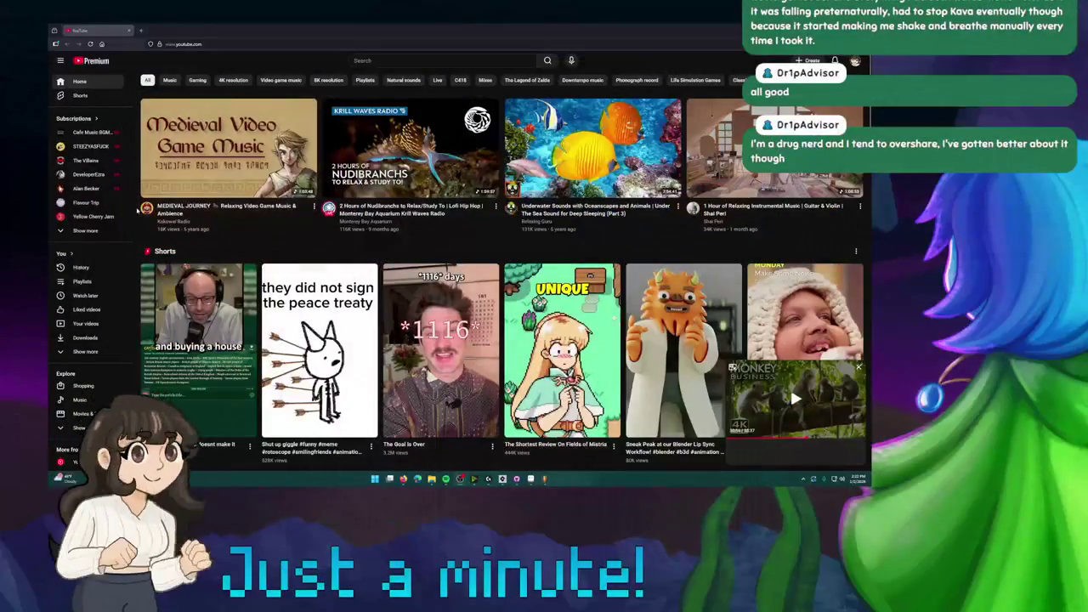
left_click(399, 60)
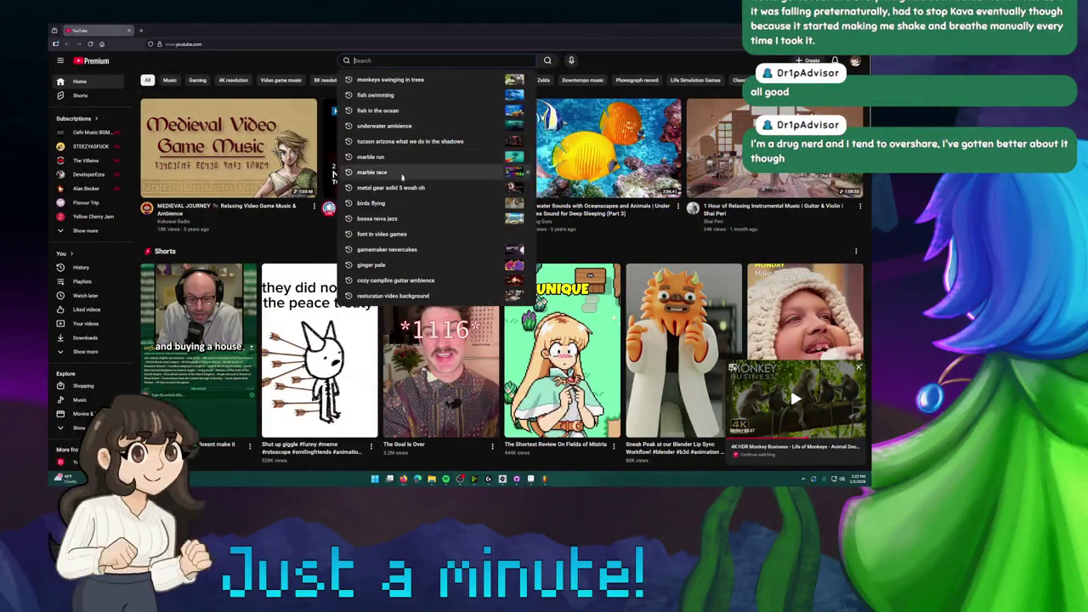
left_click(399, 162)
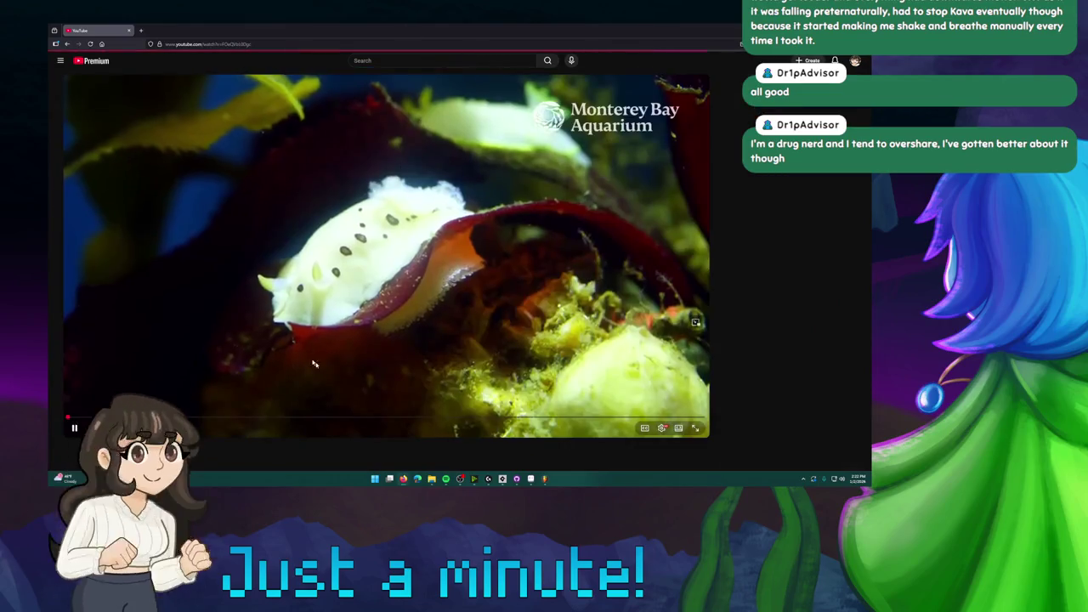
left_click(662, 428)
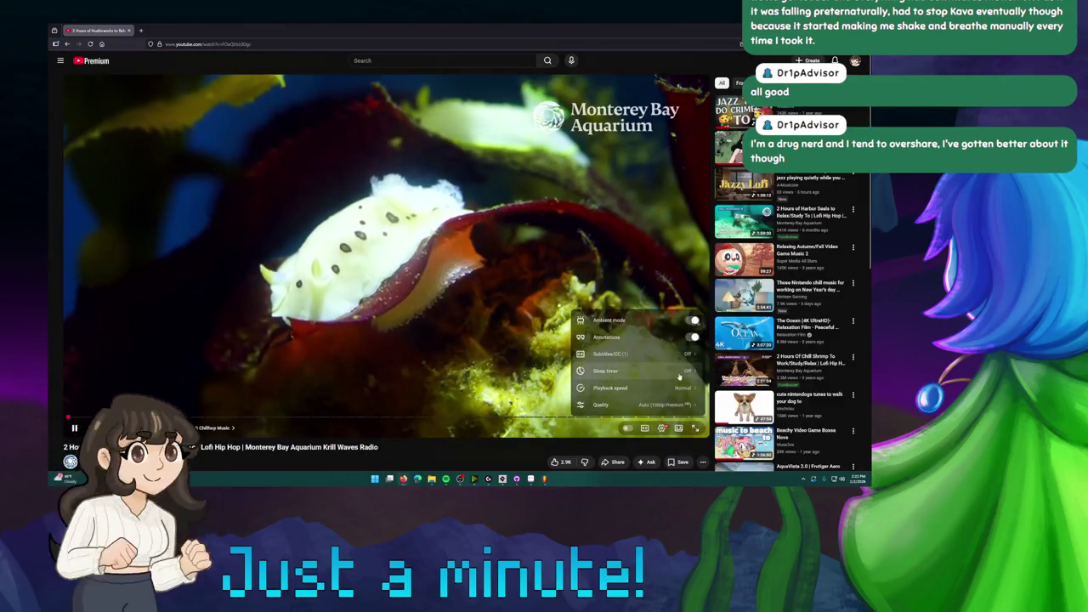
left_click(696, 428)
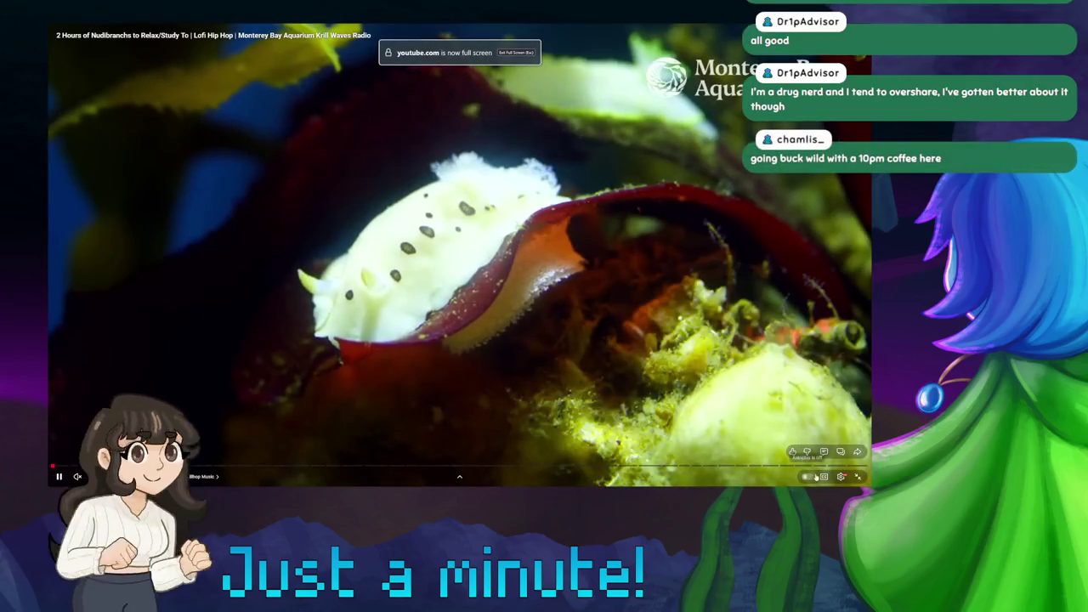
Set the video's custom playback speed to about 3x (2.95x).
left_click(841, 476)
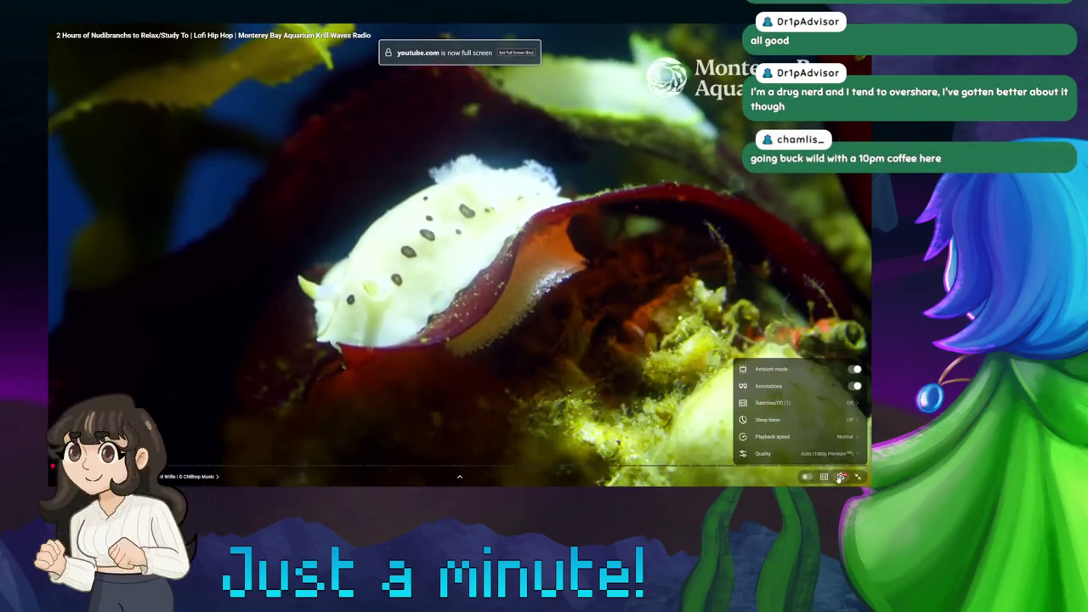
left_click(792, 438)
left_click_drag(808, 375, 825, 376)
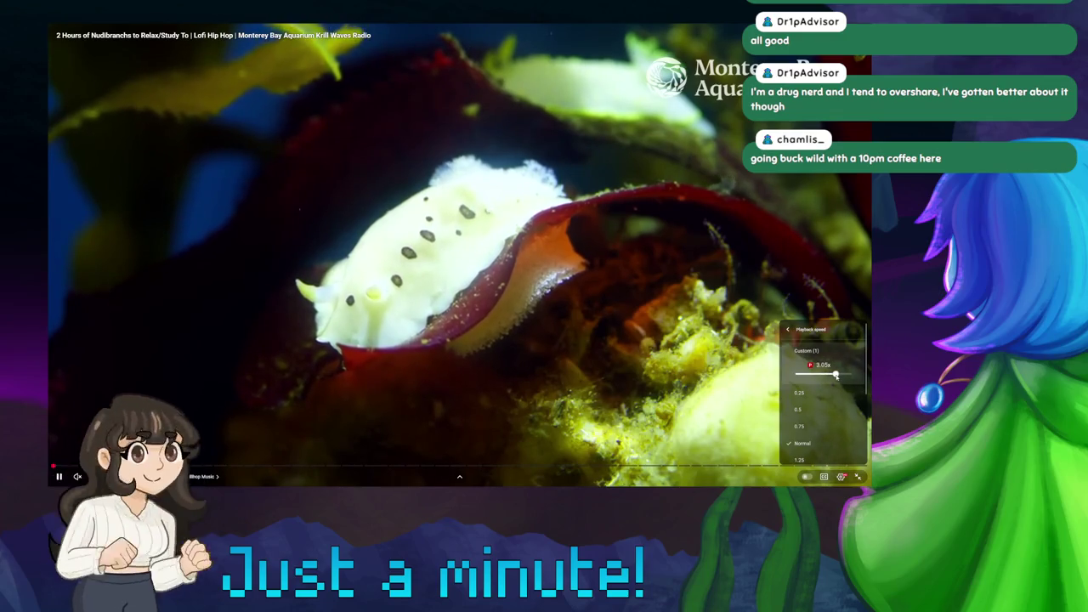
left_click(841, 476)
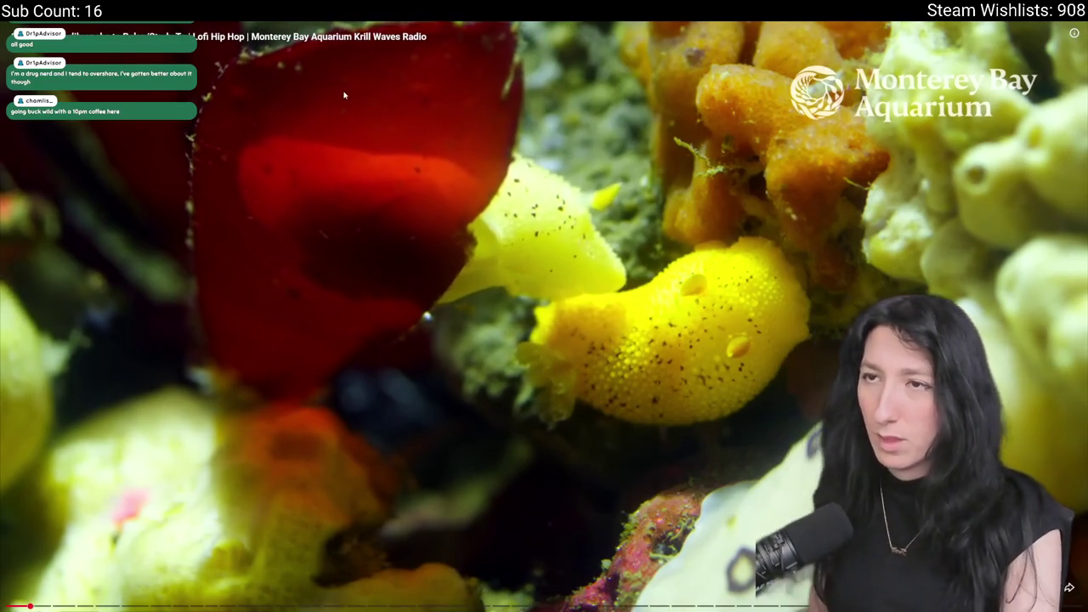
Exit the full-screen nudibranch video and return to the scr_lootpools code editor in GameMaker.
double_click(343, 175)
key("alt+Tab")
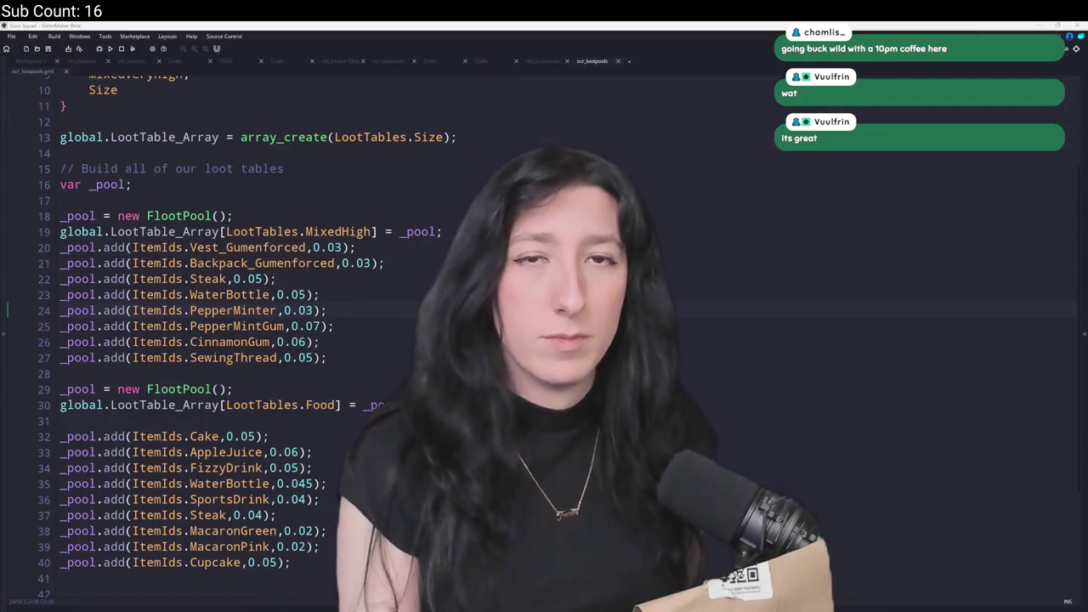
left_click(484, 153)
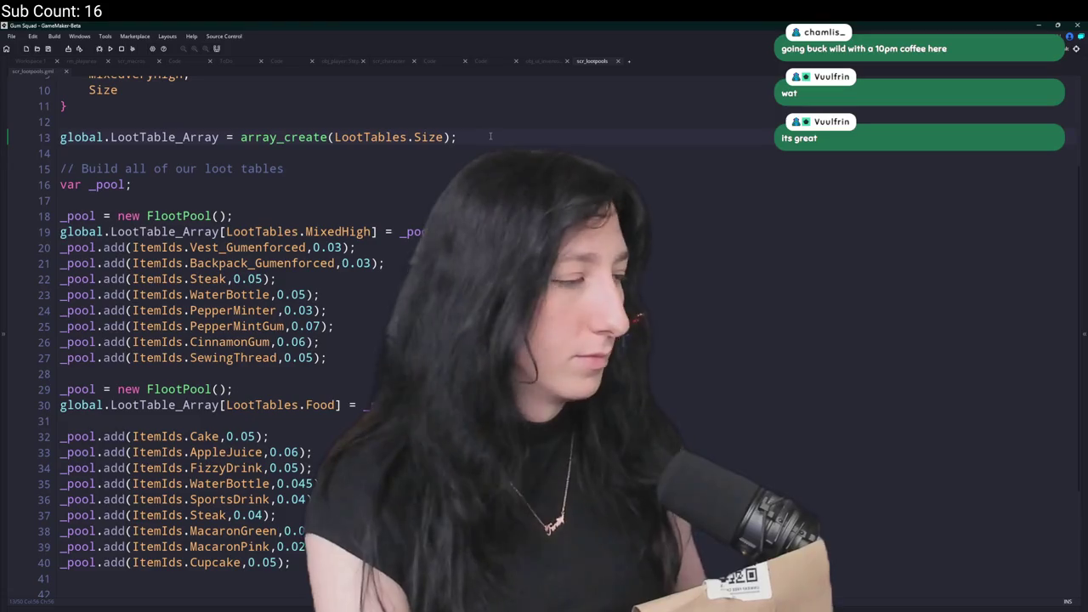
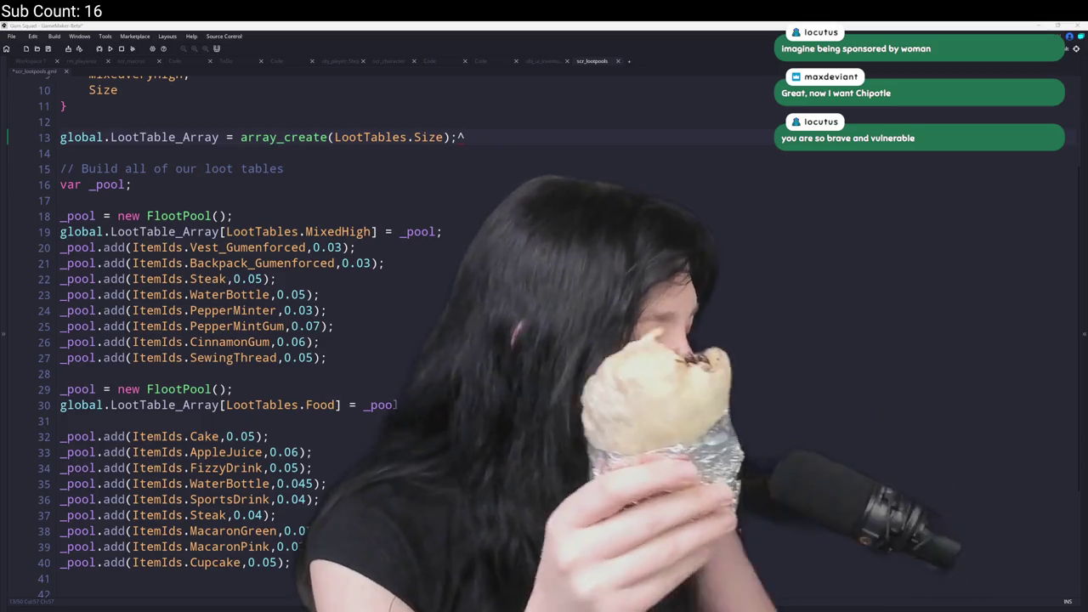
Fix the compile error by deleting the stray ^ at the end of line 13, then rerun the game.
left_click(109, 49)
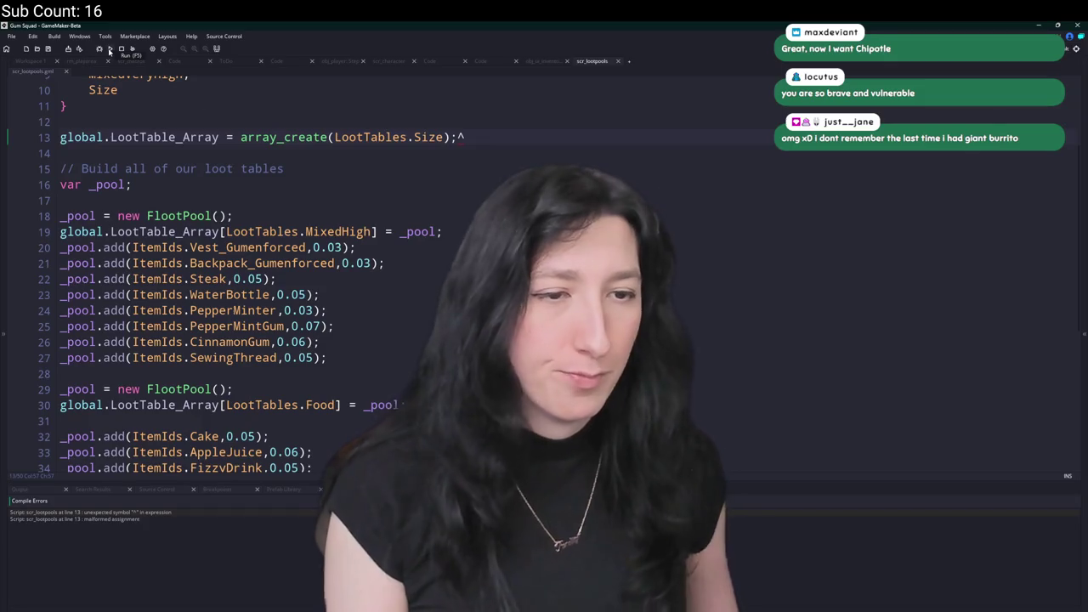
scroll(188, 429, "up", 1)
left_click(154, 514)
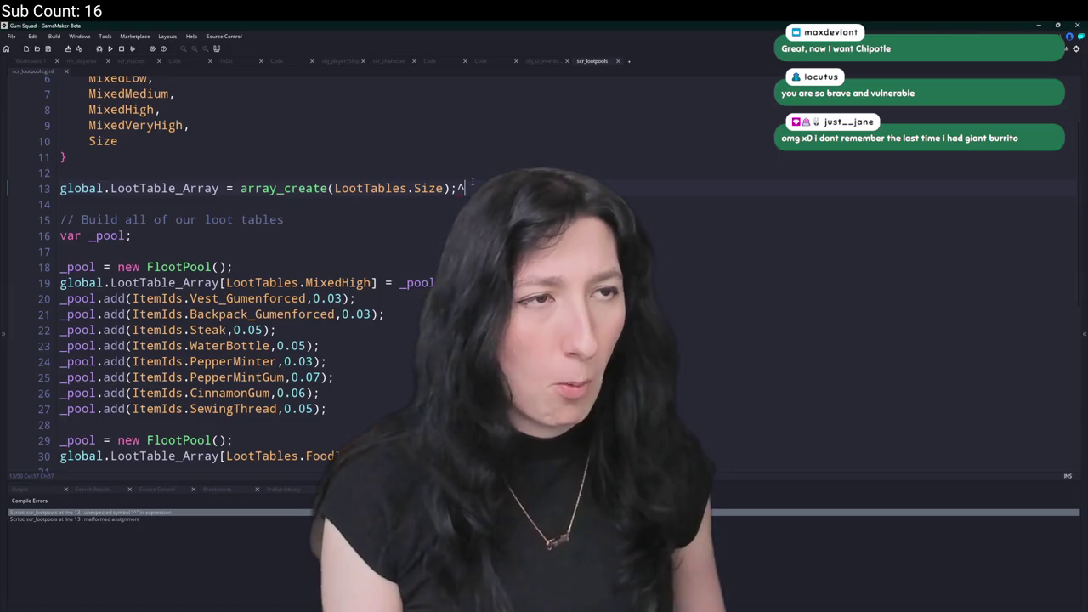
key("BackSpace")
key("F5")
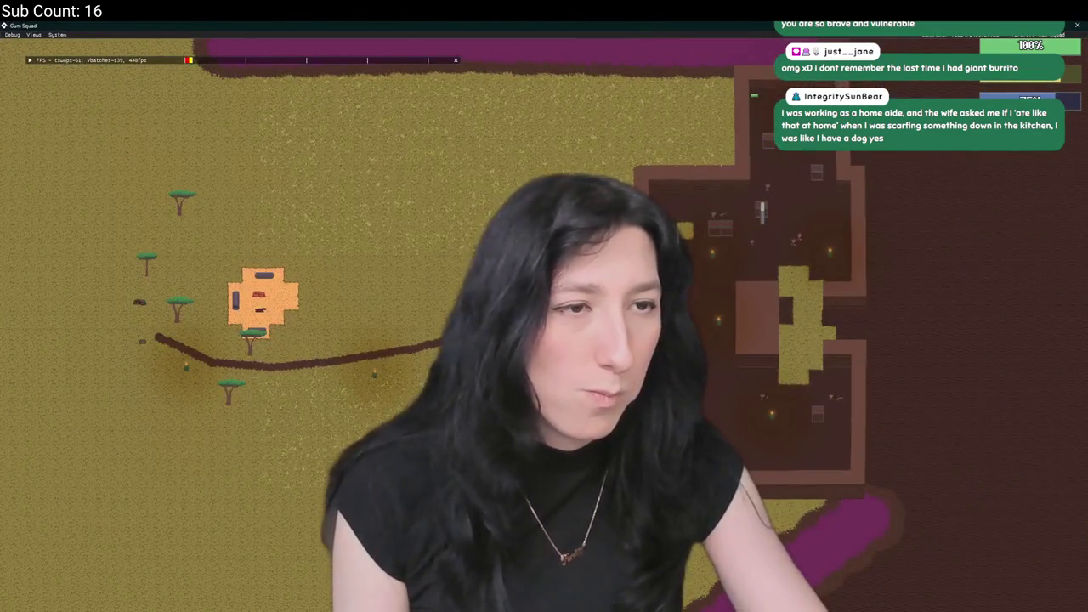
Pan the overworld camera left to the orange building area and zoom in on it.
key("a")
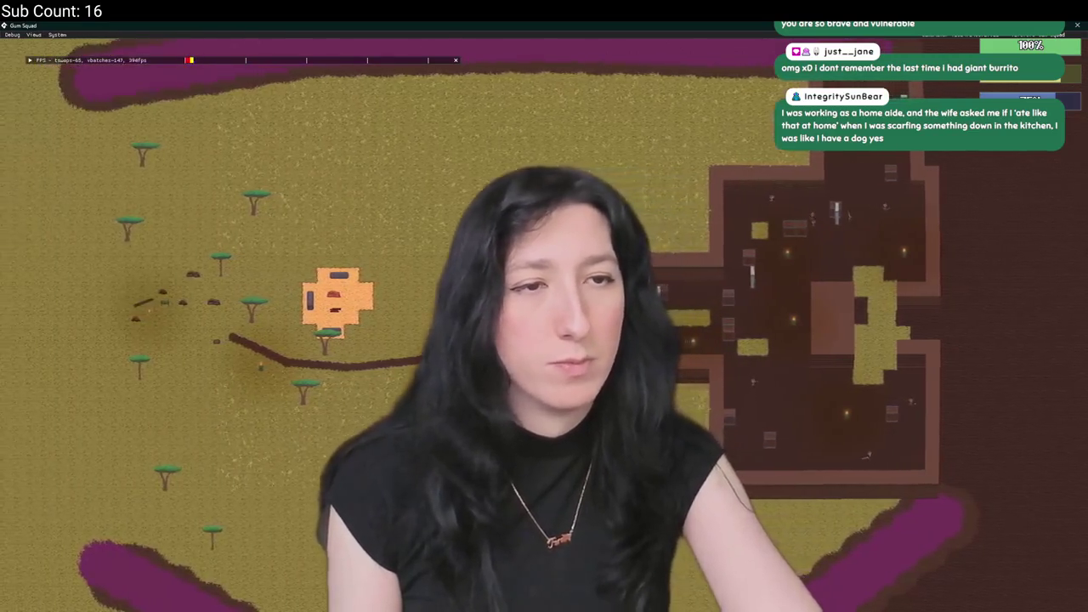
key("a")
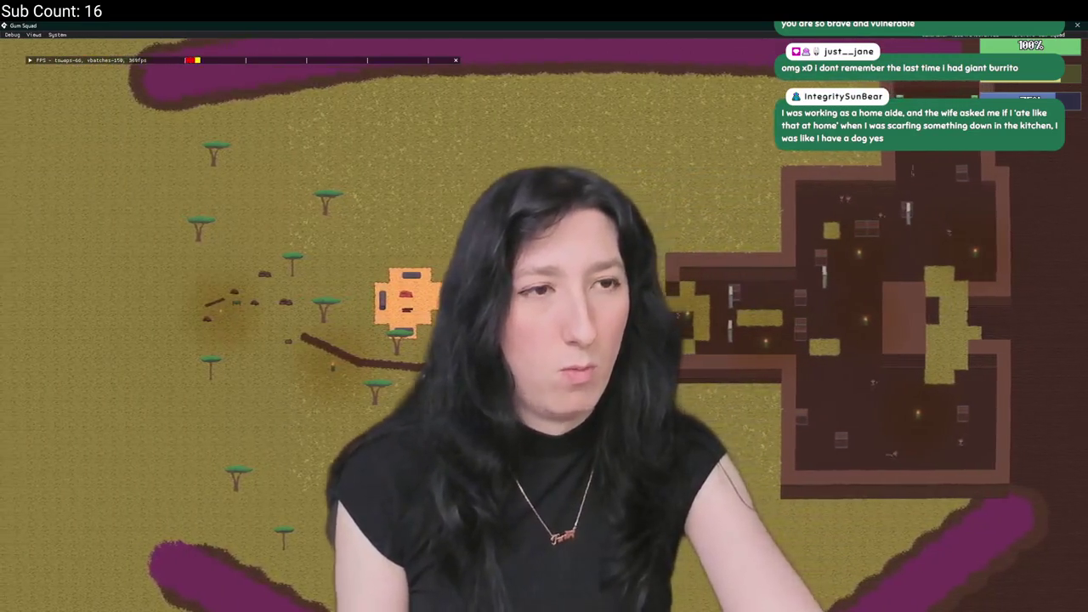
key("a")
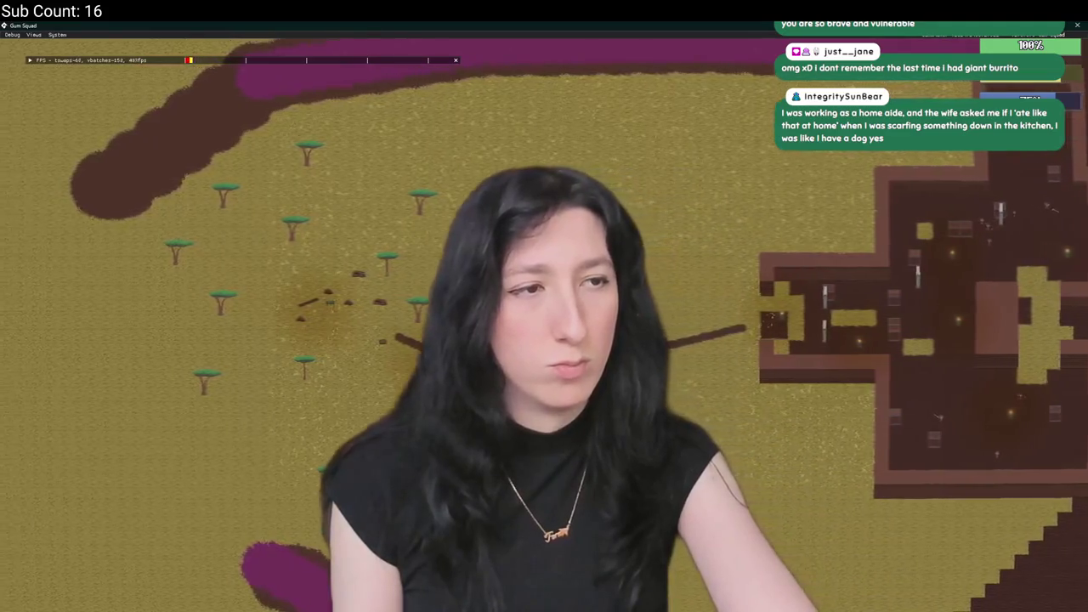
key("a")
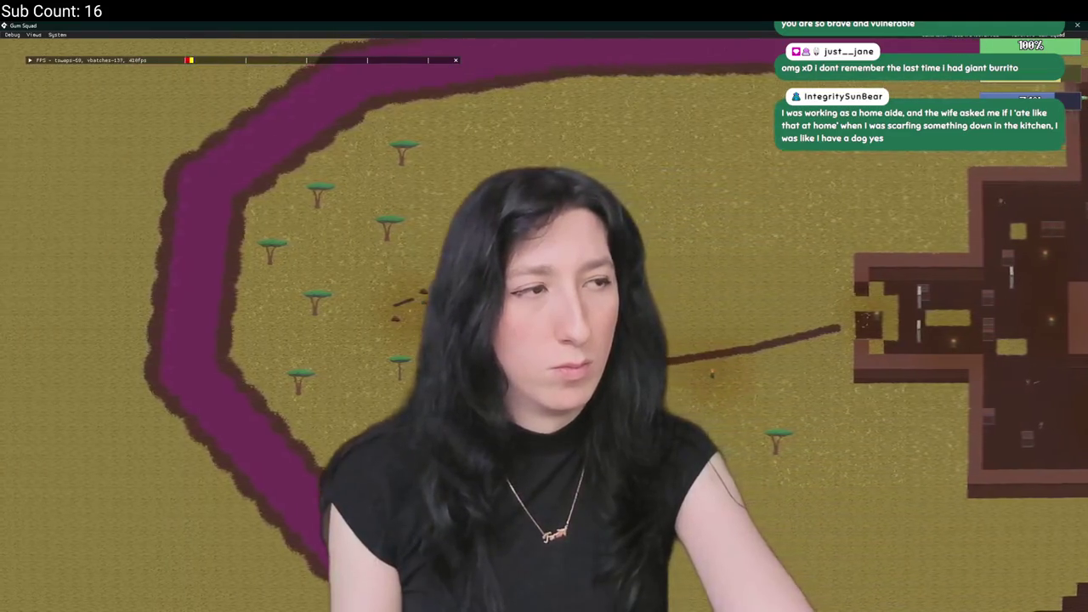
scroll(544, 306, "up", 5)
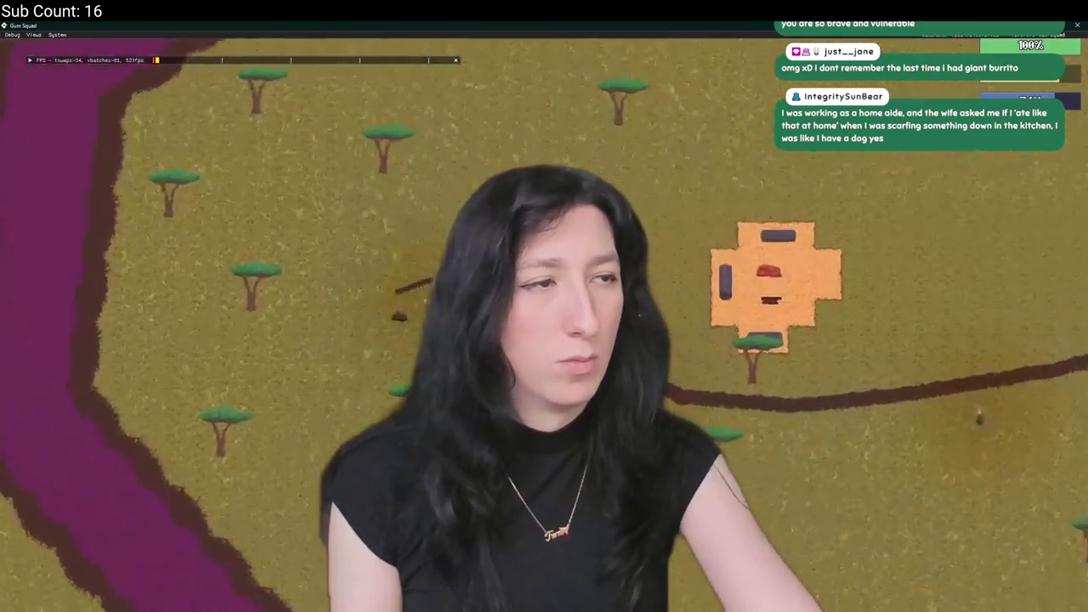
scroll(544, 307, "up", 3)
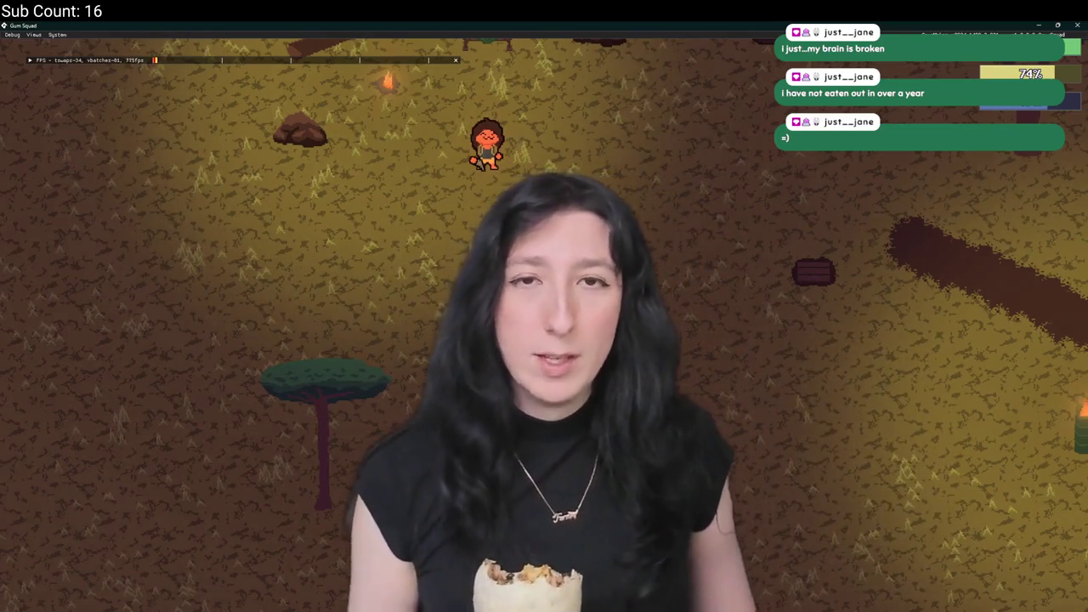
Jump the view to the player character, then pan up-left to the campfire, fallen log and bench.
key("a")
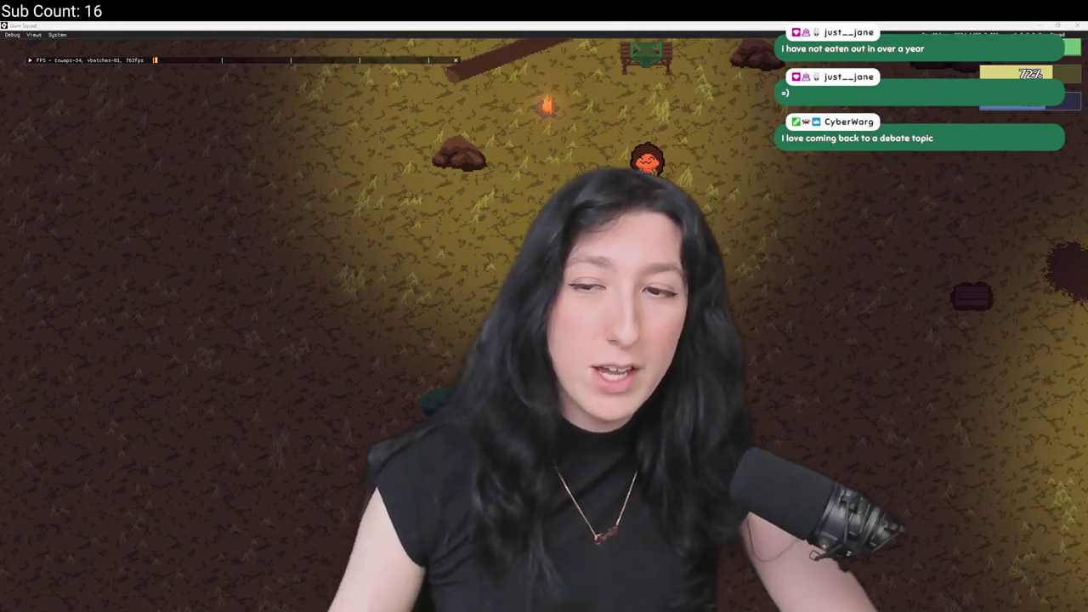
key("w")
key("a")
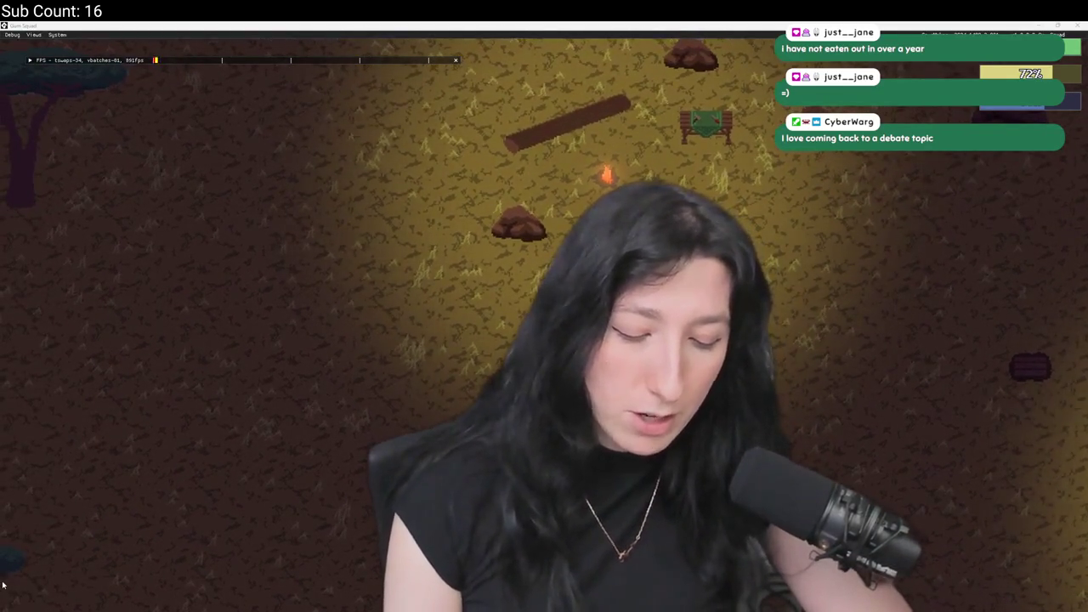